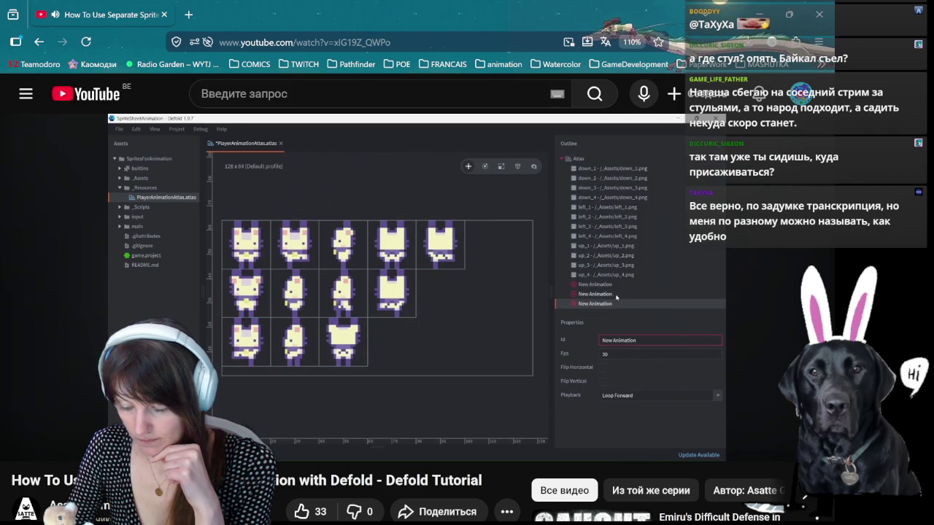
# Step: Pause the Defold sprite animation tutorial and switch to the Aseprite window
pyautogui.click(411, 305)
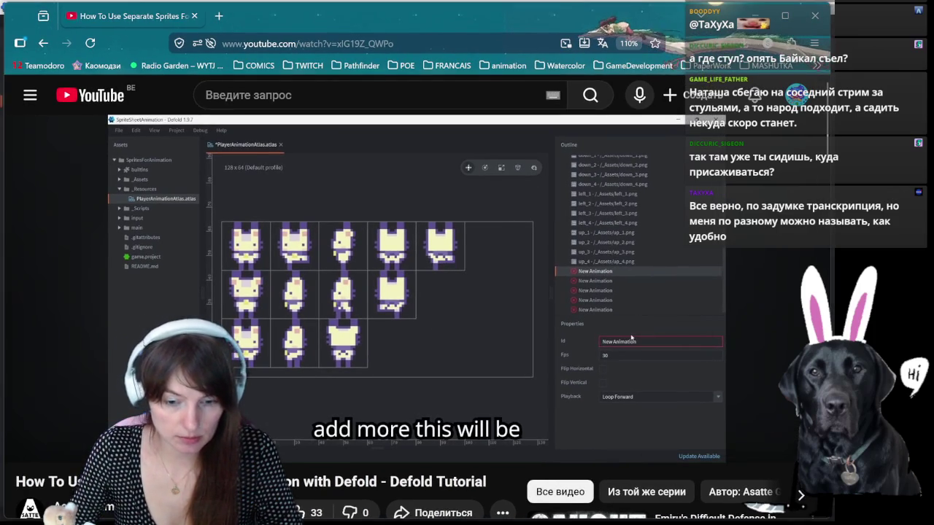
pyautogui.hotkey('alt', 'Tab')
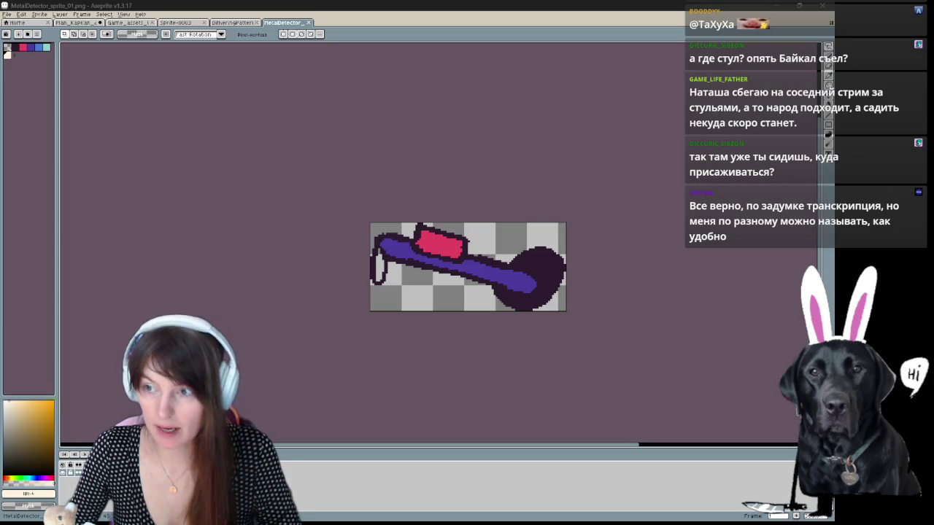
# Step: Switch to Defold and place the Player art folder window at the top-left
pyautogui.hotkey('alt', 'Tab')
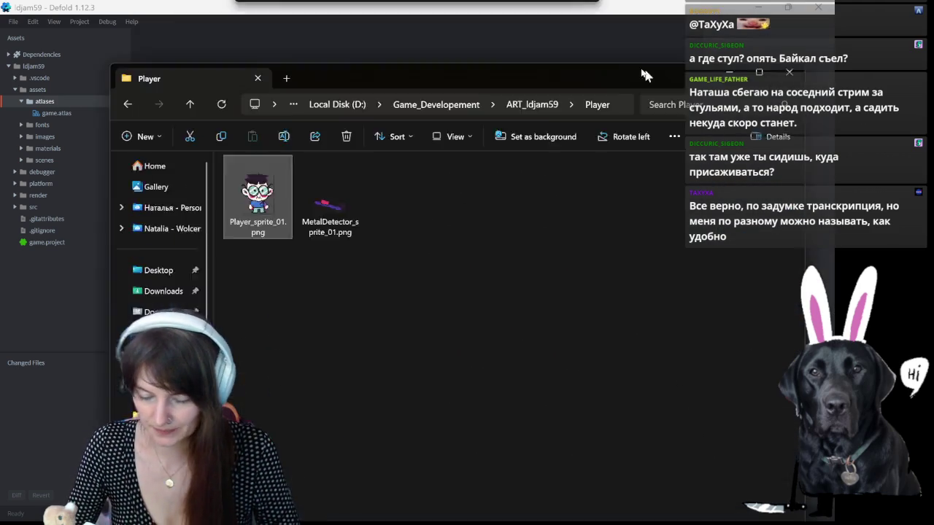
pyautogui.moveTo(646, 77); pyautogui.dragTo(583, 21)
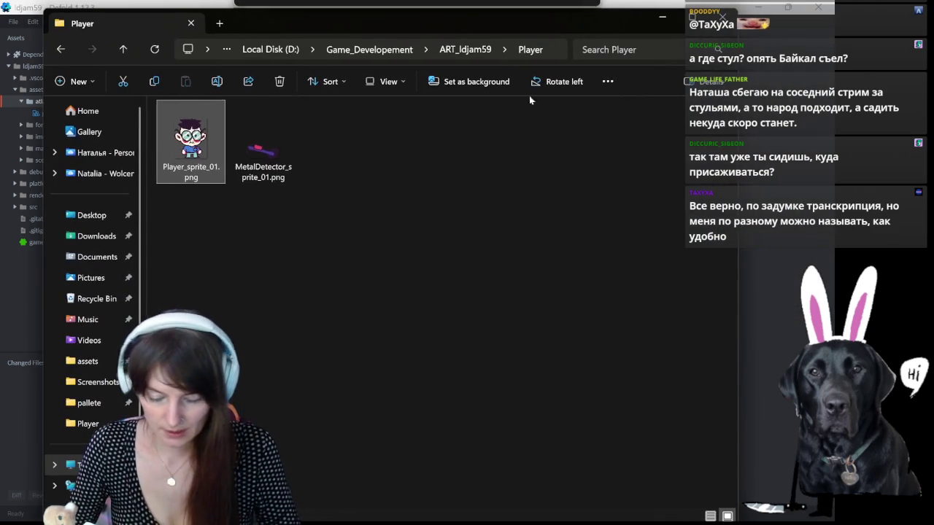
# Step: Rename Player_sprite_01.png, replacing 'sprite' with 'SpriteSheet' in the file name
pyautogui.rightClick(162, 140)
pyautogui.click(183, 122)
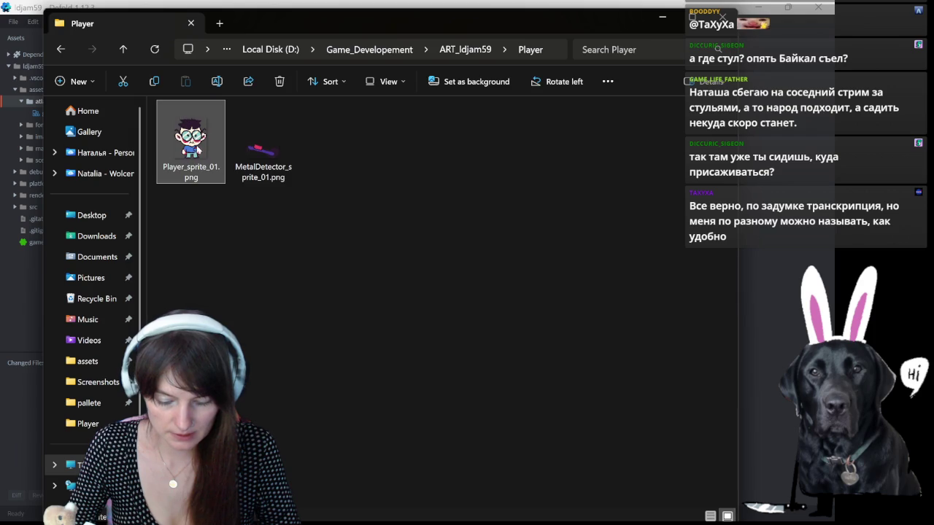
pyautogui.rightClick(196, 193)
pyautogui.click(304, 108)
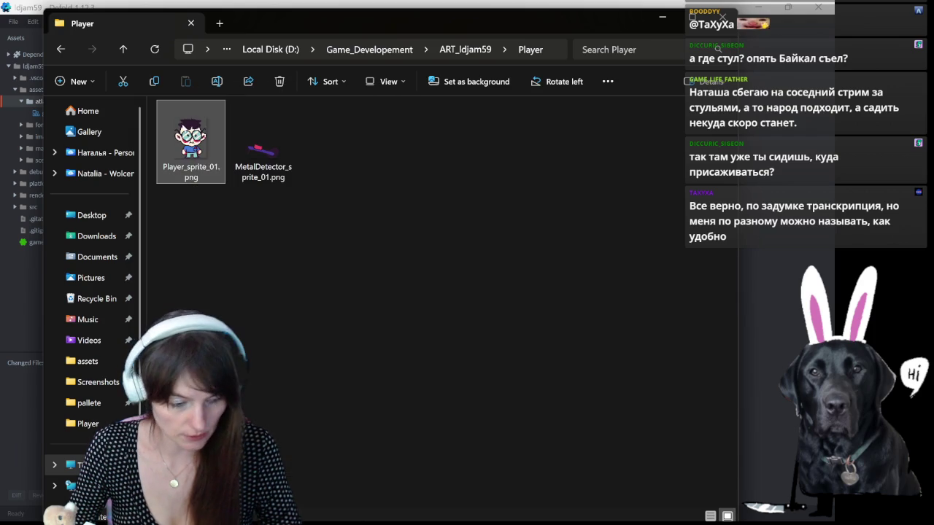
pyautogui.press('Return')
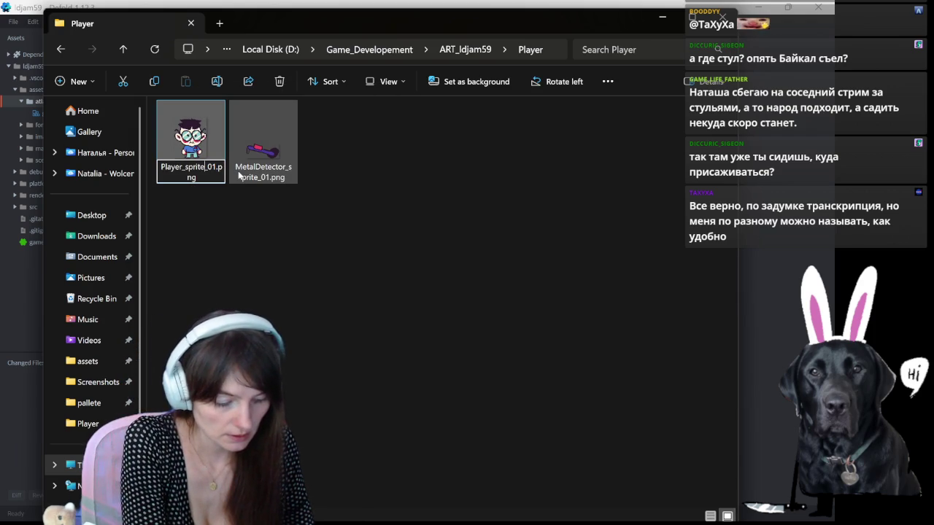
pyautogui.press('BackSpace')
pyautogui.press('BackSpace')
pyautogui.press('BackSpace')
pyautogui.press('BackSpace')
pyautogui.press('BackSpace')
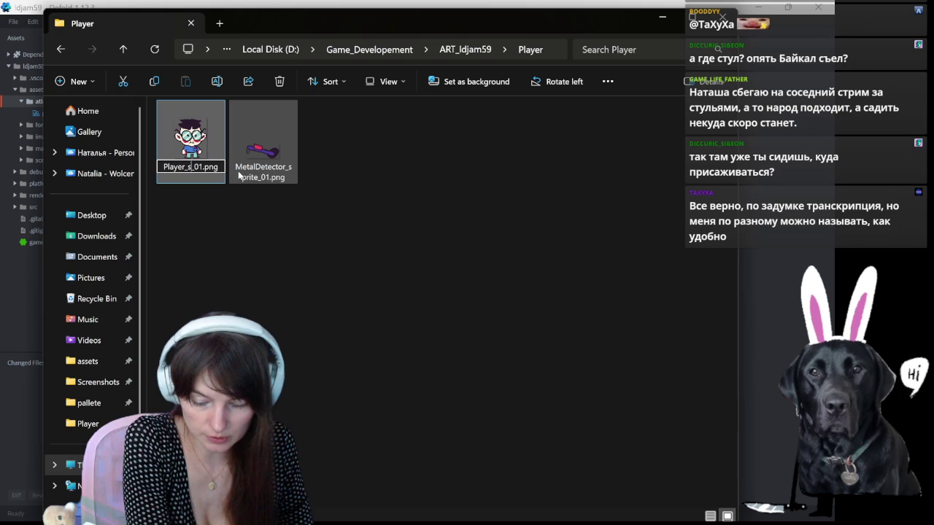
pyautogui.press('Home')
pyautogui.write('SS_')
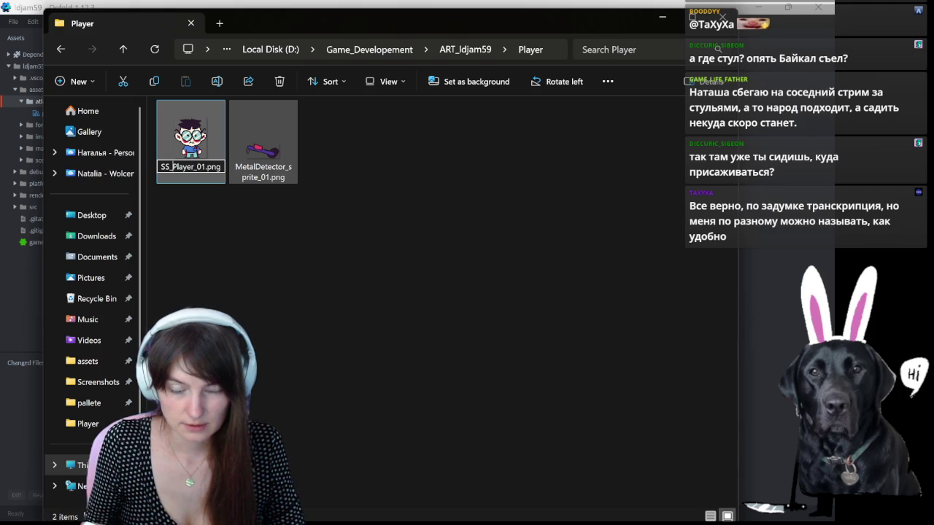
pyautogui.press('BackSpace')
pyautogui.press('BackSpace')
pyautogui.press('BackSpace')
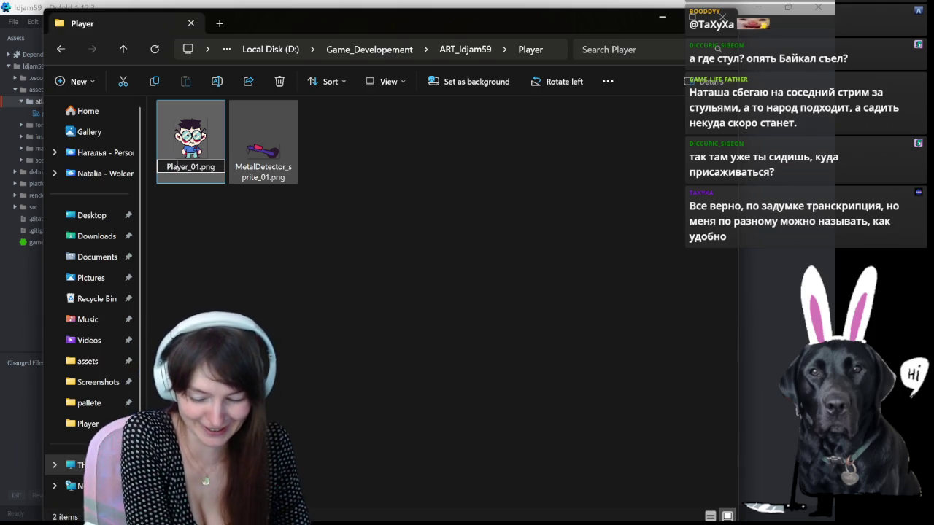
pyautogui.click(172, 167)
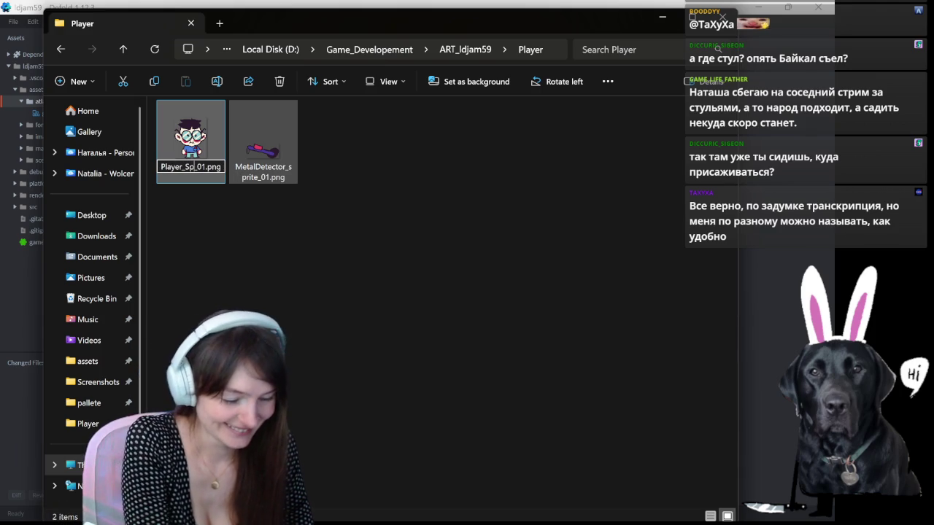
pyautogui.write('SpriteSheet')
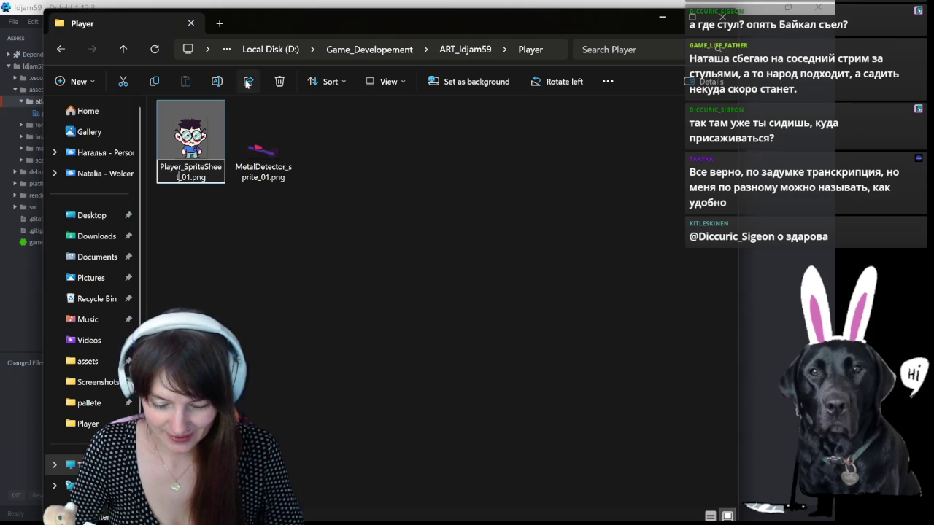
# Step: Confirm the Player_SpriteSheet_01.png name and recheck the SpriteSheet part
pyautogui.click(250, 275)
pyautogui.click(206, 178)
pyautogui.click(197, 175)
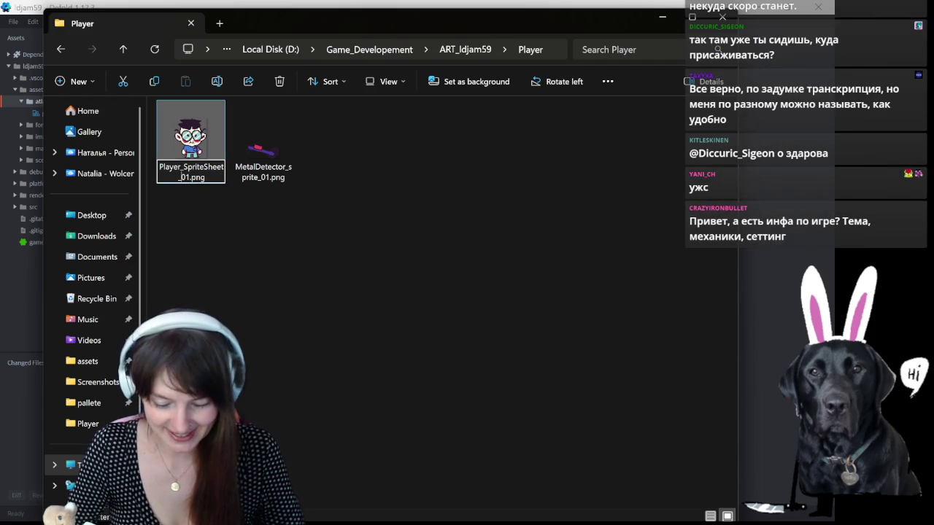
pyautogui.moveTo(183, 167); pyautogui.dragTo(183, 177)
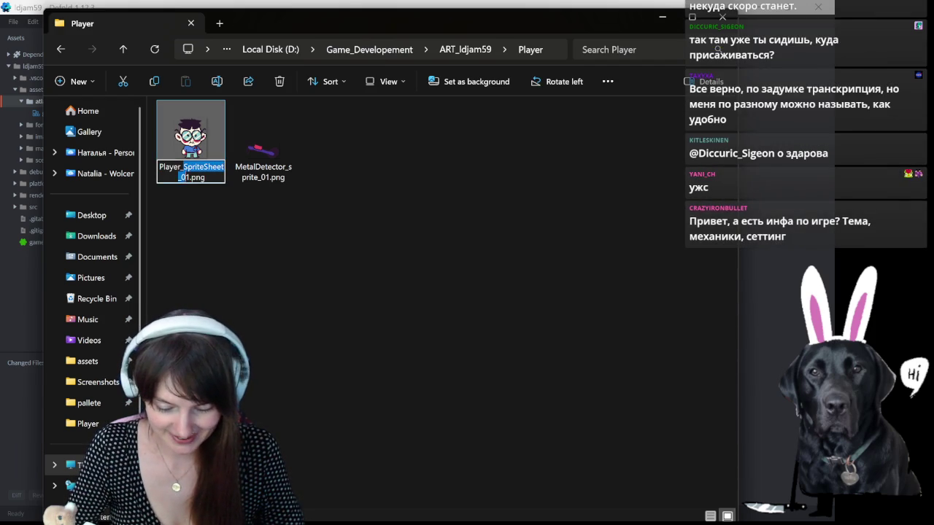
# Step: Rename the metal detector image to MetalDetector_SpriteSheet_01.png and move the window over Defold
pyautogui.click(288, 158)
pyautogui.click(290, 171)
pyautogui.click(256, 189)
pyautogui.click(288, 165)
pyautogui.click(288, 165)
pyautogui.moveTo(283, 178); pyautogui.dragTo(284, 167)
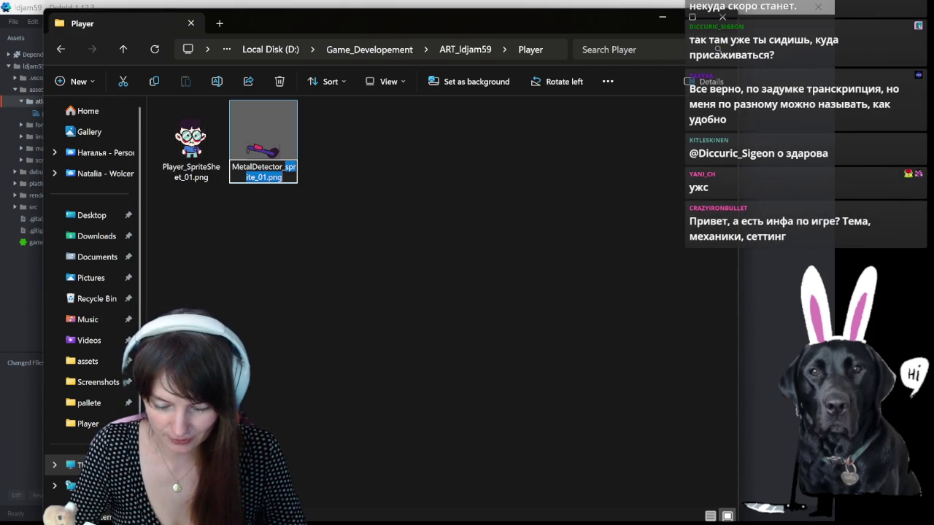
pyautogui.write('SpriteSheet_01')
pyautogui.press('Return')
pyautogui.click(438, 202)
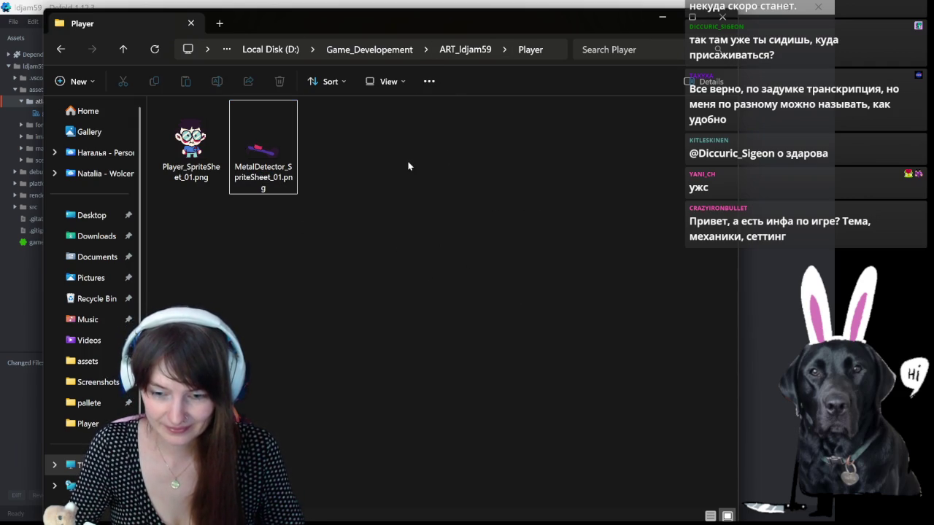
pyautogui.moveTo(309, 23)
pyautogui.mouseDown()
pyautogui.moveTo(455, 398)
pyautogui.moveTo(460, 80)
pyautogui.moveTo(480, 206)
pyautogui.mouseUp()
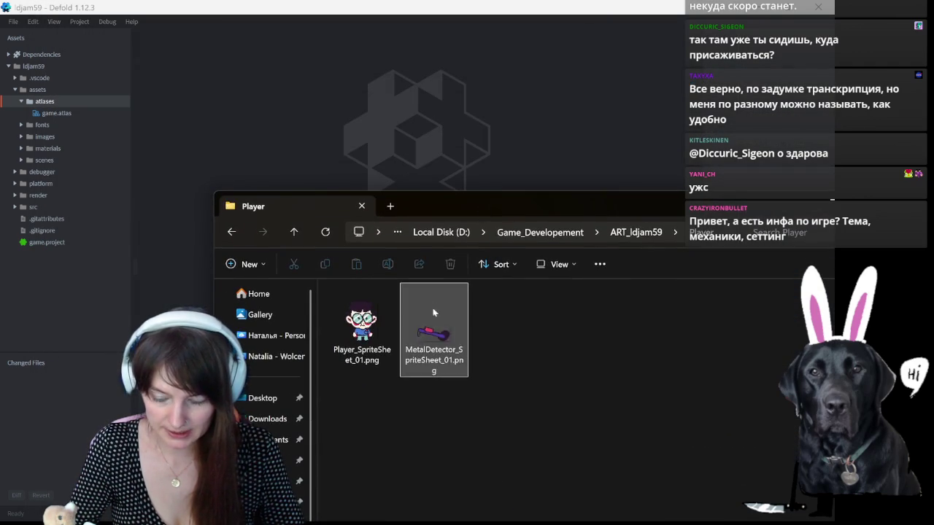
# Step: Copy both sprite sheet PNGs onto Defold's atlases folder and bring Defold forward
pyautogui.press('Right')
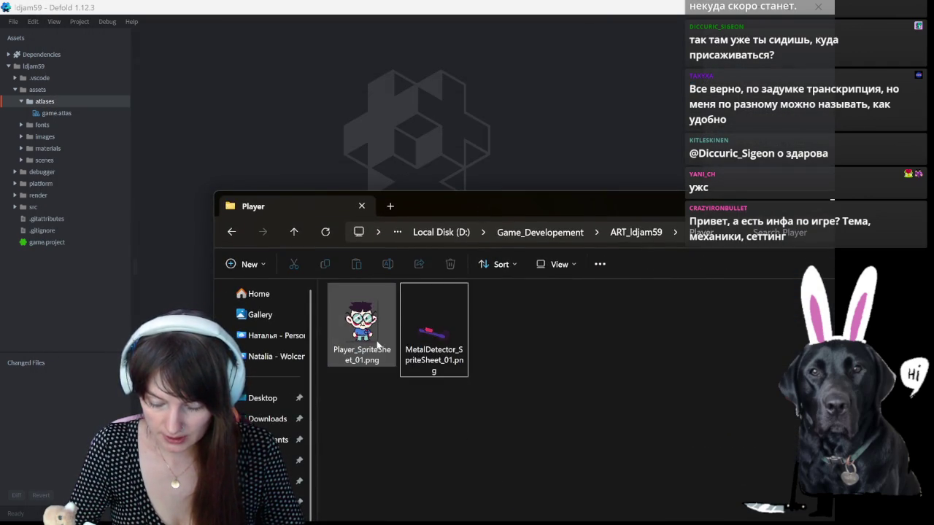
pyautogui.moveTo(444, 311)
pyautogui.mouseDown()
pyautogui.moveTo(54, 107)
pyautogui.moveTo(431, 345)
pyautogui.mouseUp()
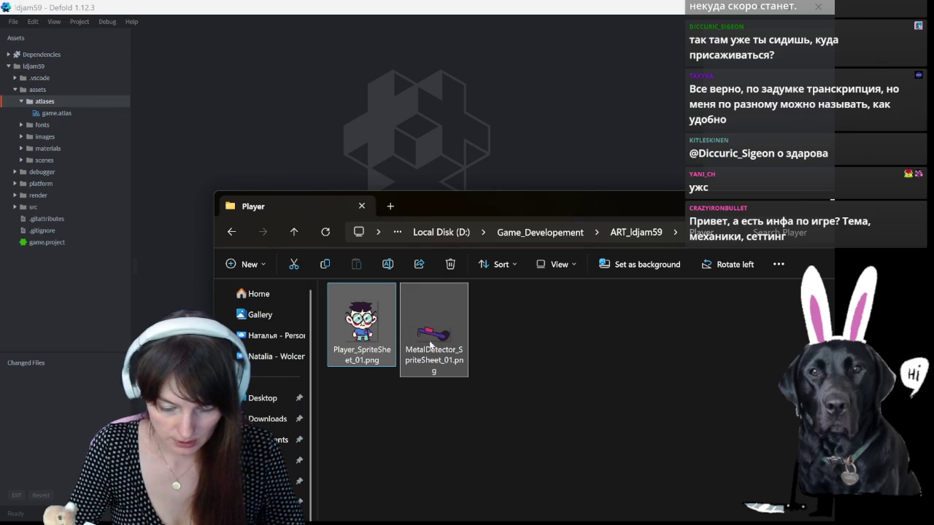
pyautogui.click(22, 137)
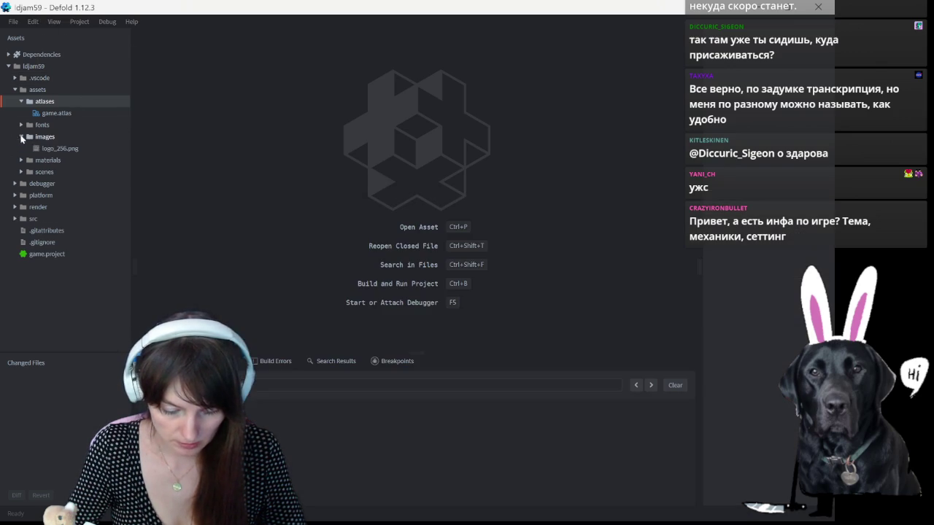
# Step: Expand and inspect the images folder, collapse it, and select the assets folder
pyautogui.click(50, 137)
pyautogui.rightClick(50, 137)
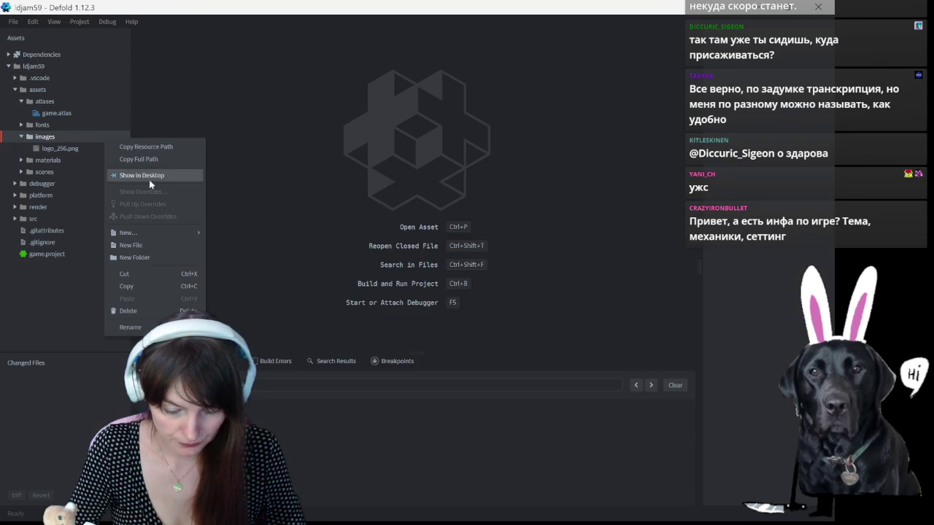
pyautogui.click(33, 145)
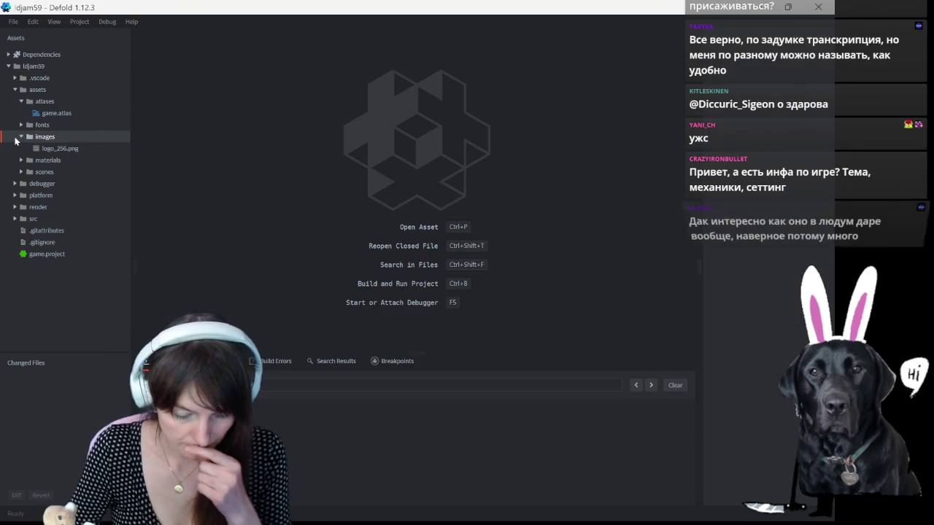
pyautogui.click(20, 136)
pyautogui.click(36, 89)
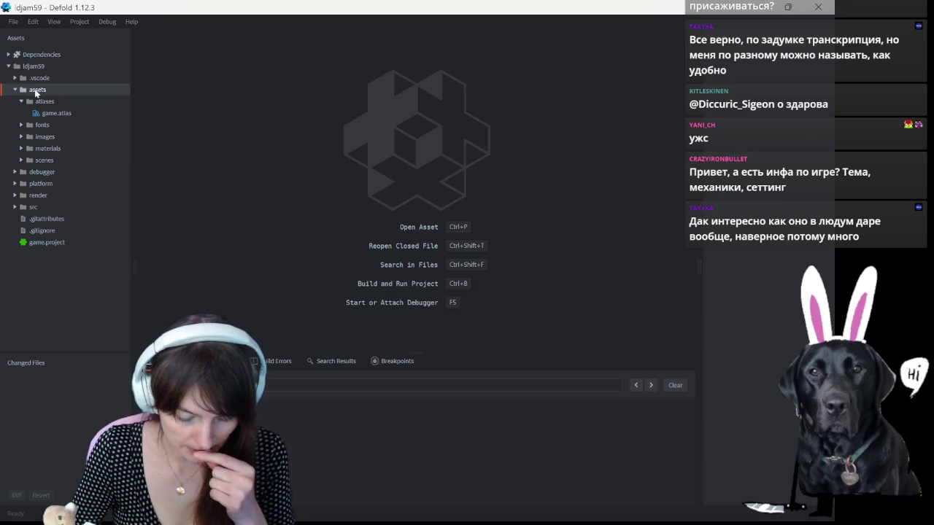
# Step: Add a new folder under assets, name it Sprites, and drag it onto assets
pyautogui.rightClick(37, 89)
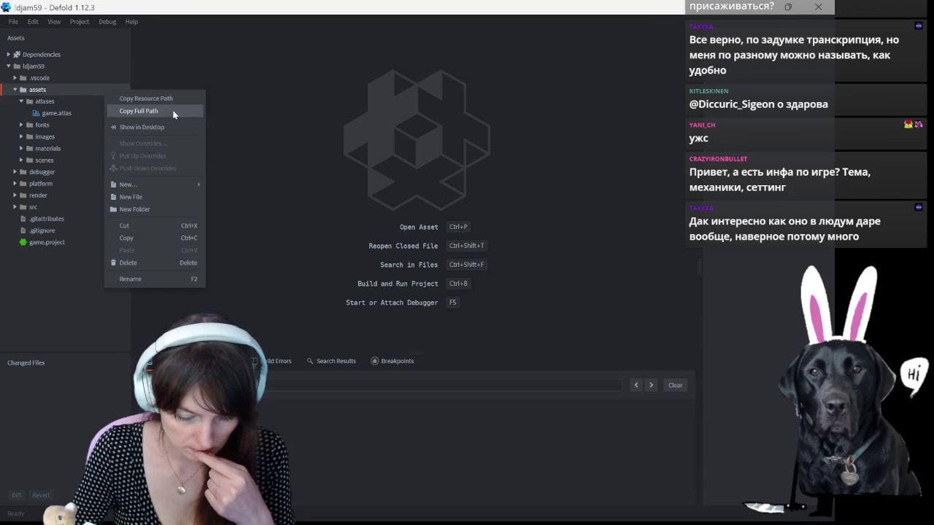
pyautogui.moveTo(128, 184)
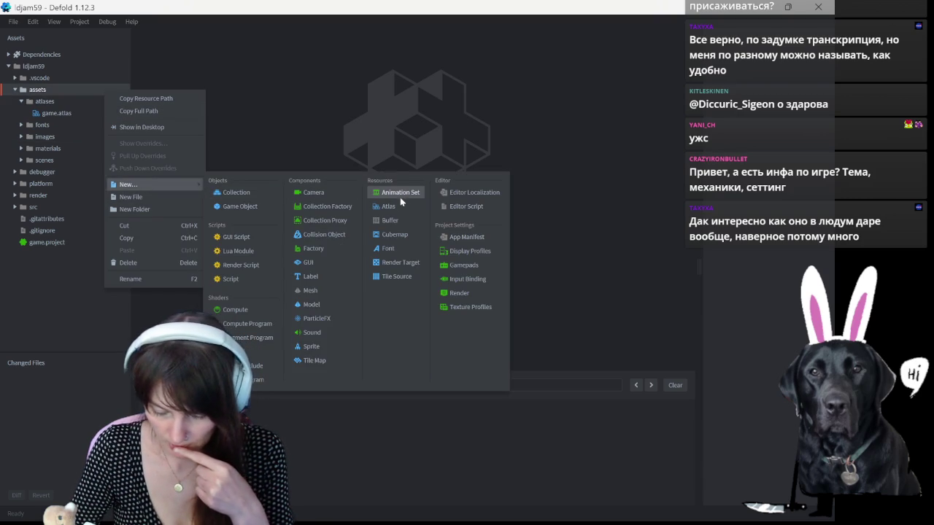
pyautogui.click(143, 208)
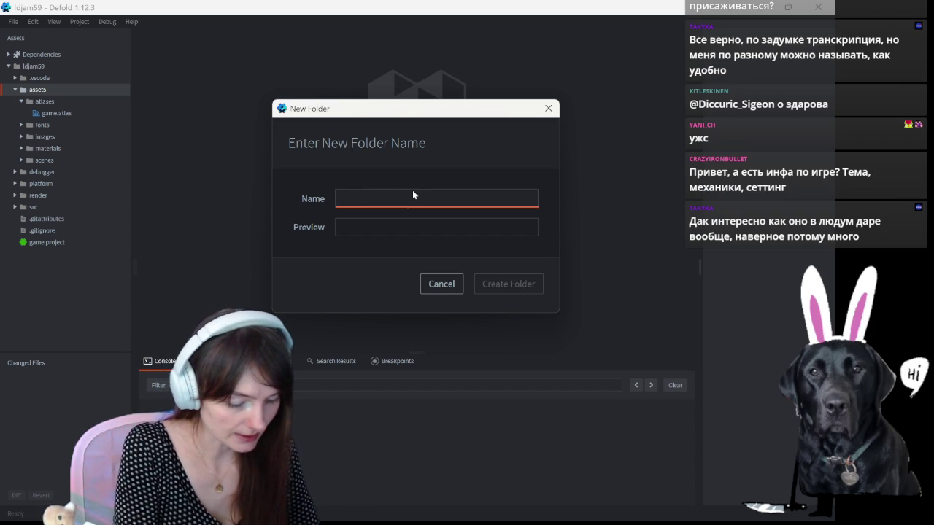
pyautogui.write('Sprite')
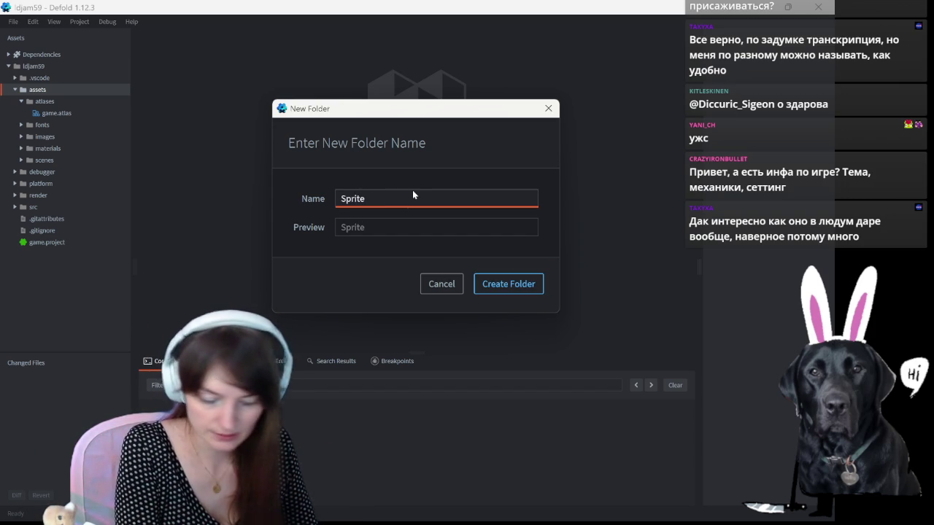
pyautogui.write('Sheet')
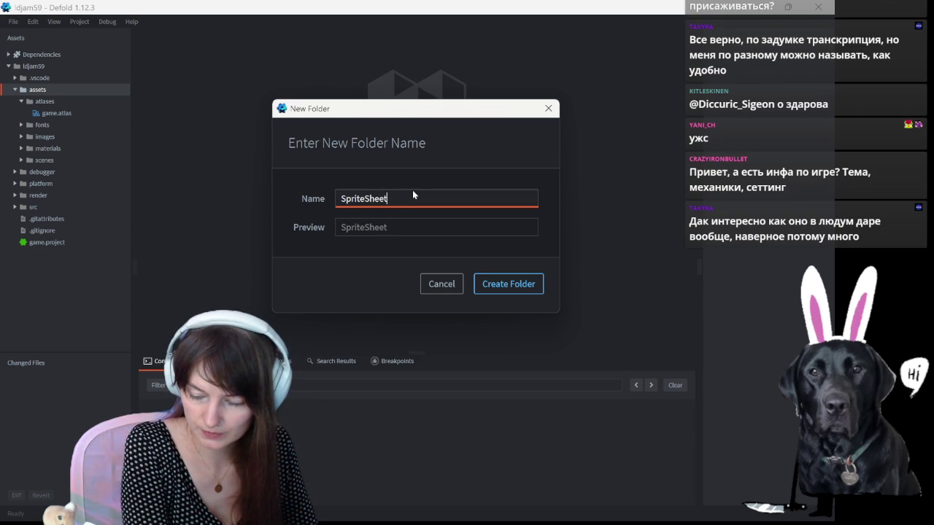
pyautogui.press('BackSpace')
pyautogui.press('BackSpace')
pyautogui.press('BackSpace')
pyautogui.write('rites')
pyautogui.press('Return')
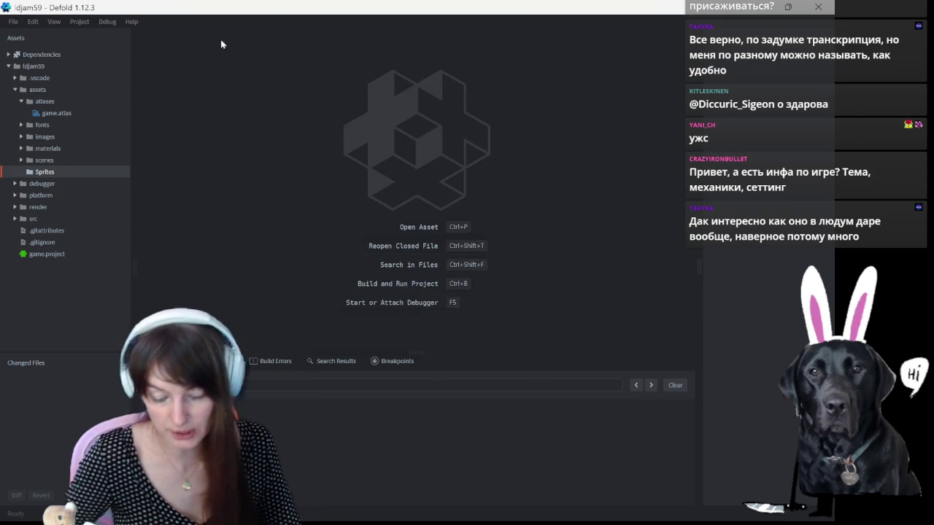
pyautogui.moveTo(43, 171); pyautogui.dragTo(40, 94)
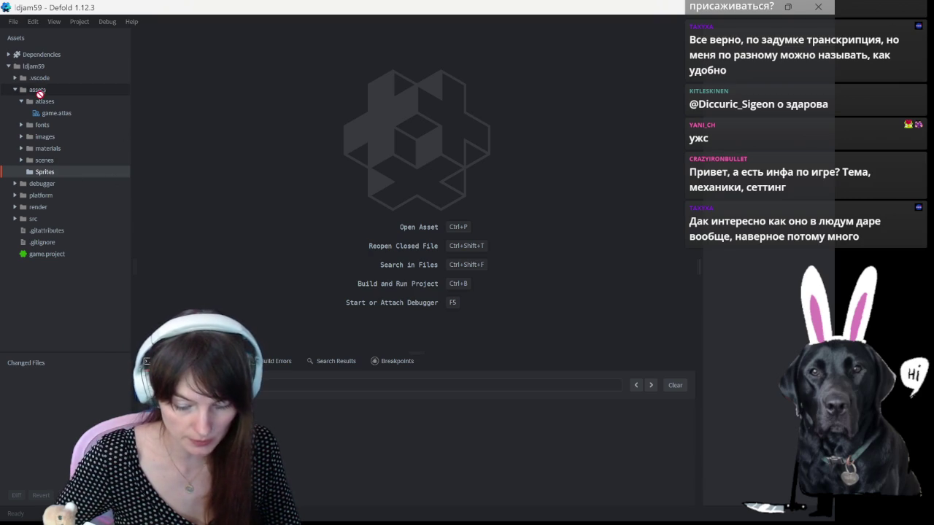
# Step: Create a Player subfolder inside Sprites and reveal the Player art folder on disk
pyautogui.rightClick(105, 175)
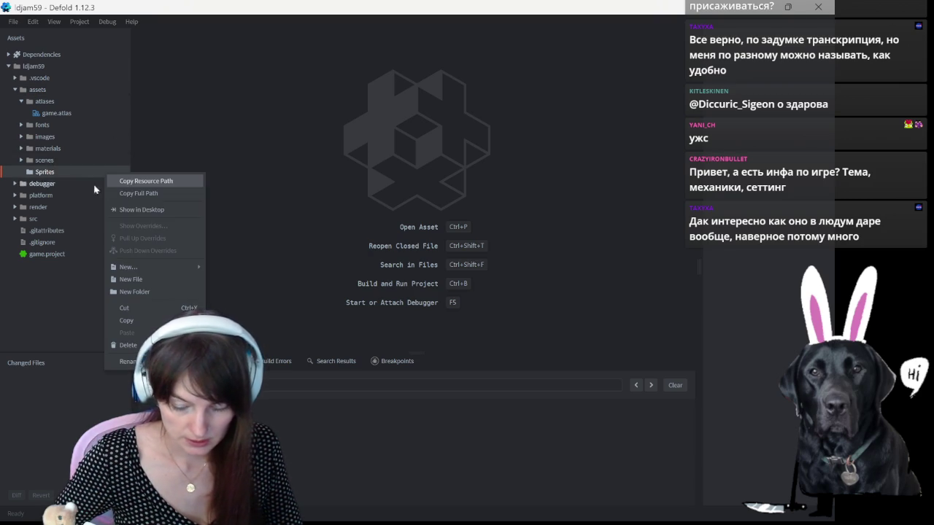
pyautogui.click(163, 292)
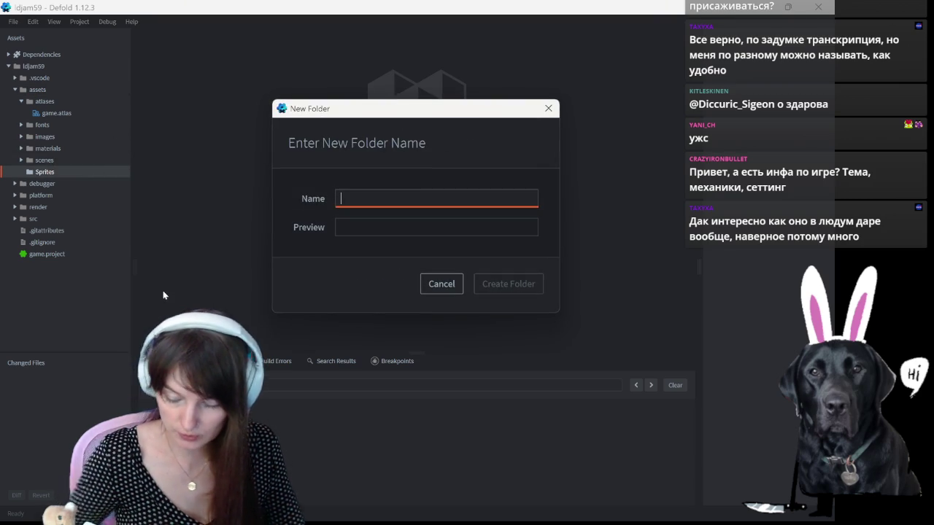
pyautogui.write('Player')
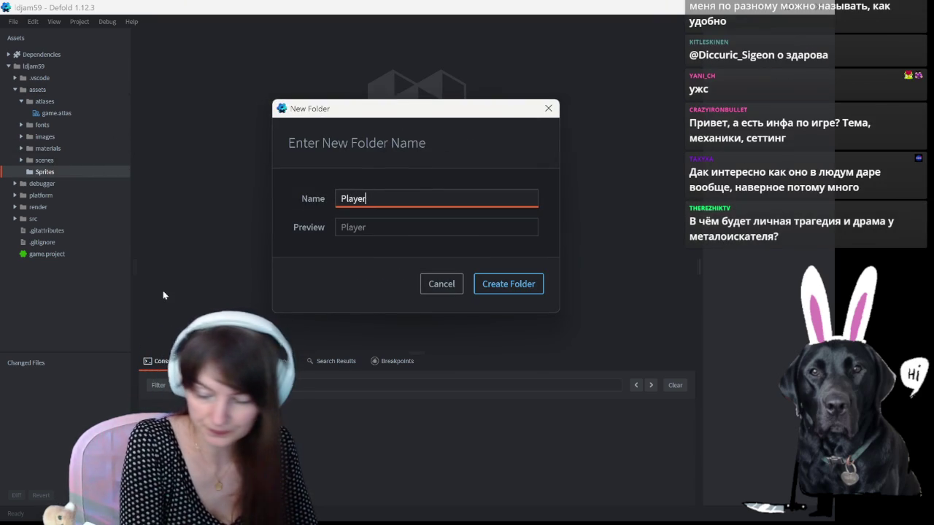
pyautogui.press('Return')
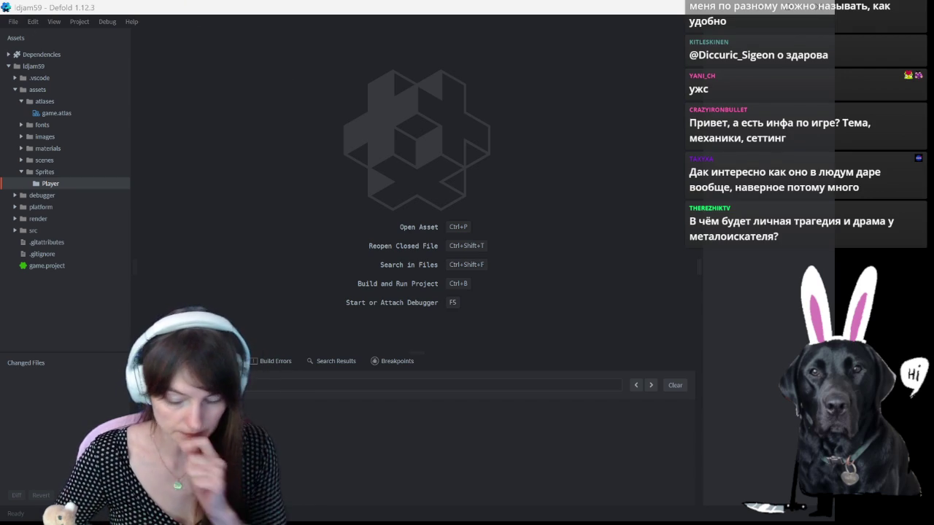
pyautogui.press('super+d')
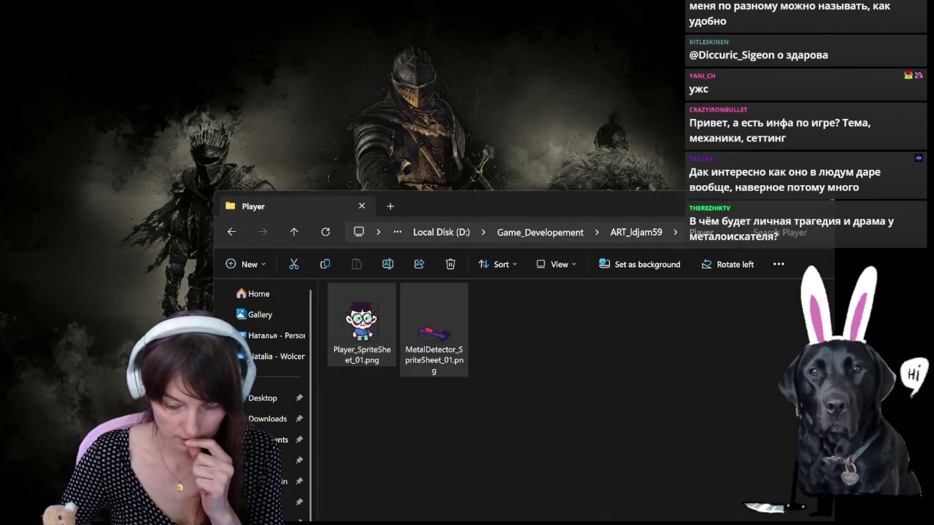
# Step: Select both PNGs, add a Tools folder under Sprites, and move the MetalDetector sheet into it
pyautogui.hotkey('ctrl', 'a')
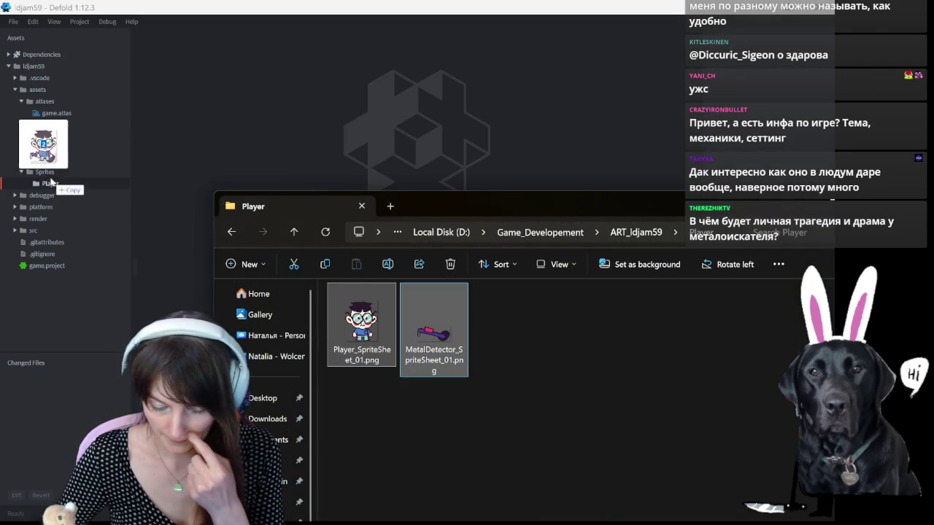
pyautogui.click(55, 172)
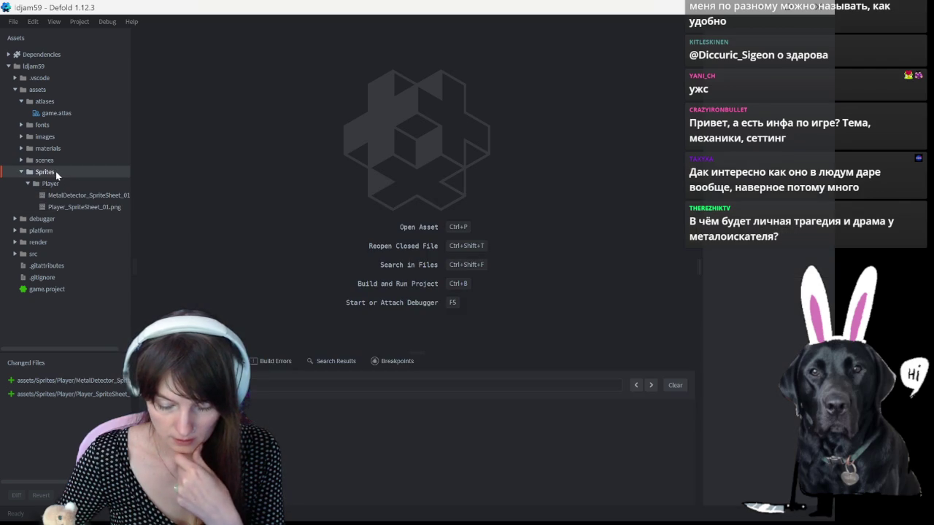
pyautogui.rightClick(104, 173)
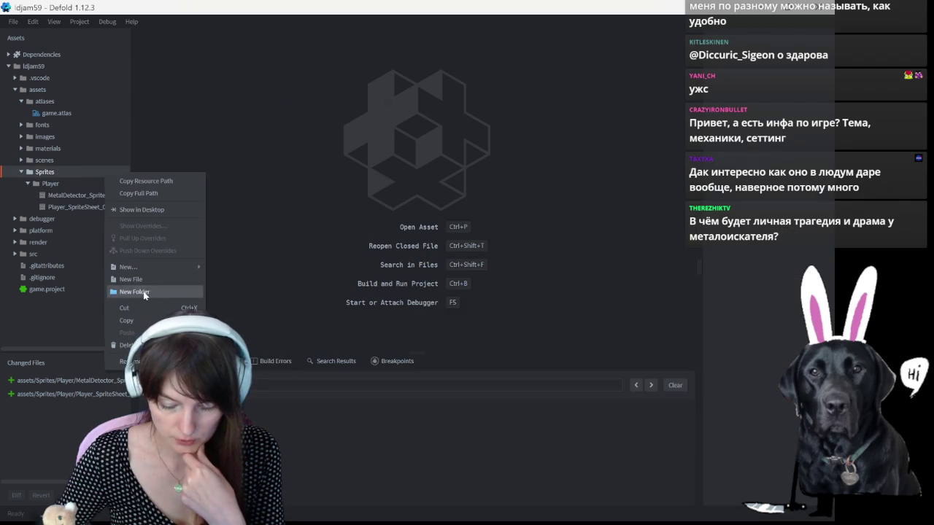
pyautogui.click(144, 295)
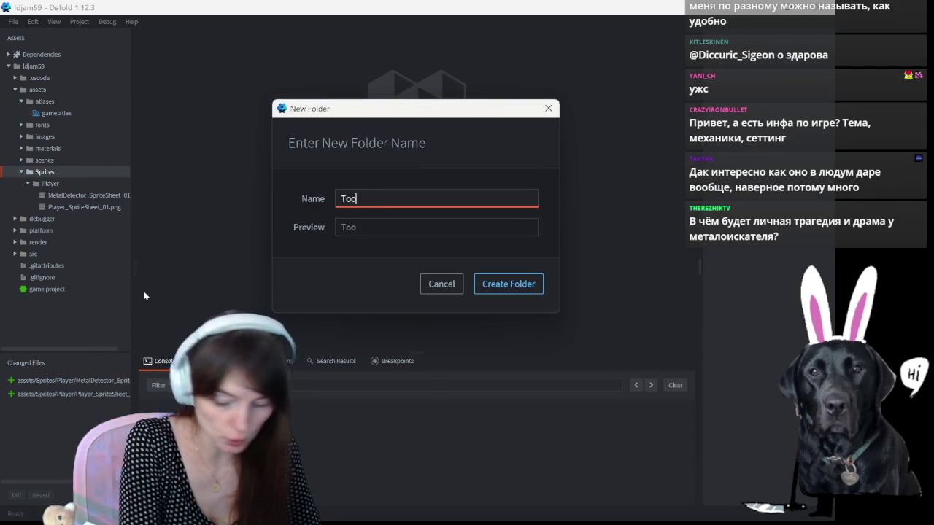
pyautogui.write('ls')
pyautogui.press('Return')
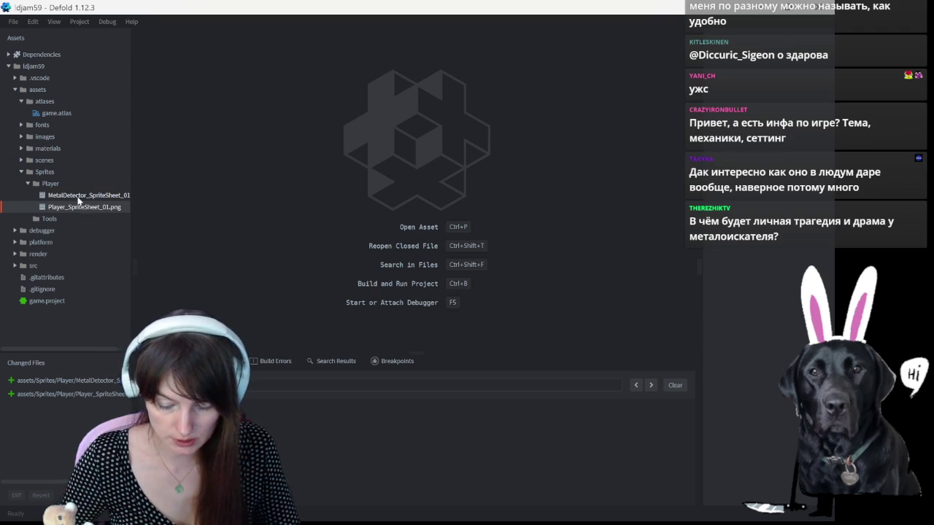
pyautogui.moveTo(64, 226); pyautogui.dragTo(60, 221)
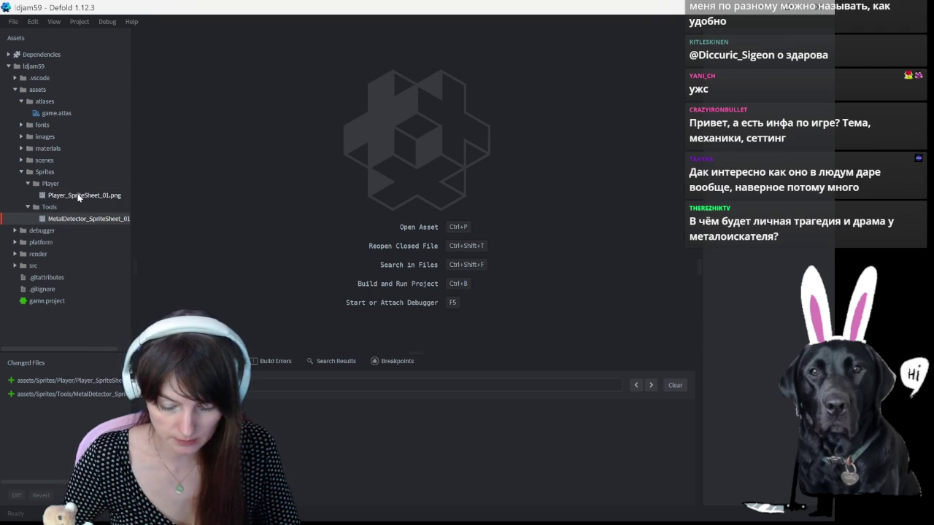
# Step: Create a new atlas named Player_Atlas_01 from the Player sprite sheet's context menu
pyautogui.rightClick(87, 195)
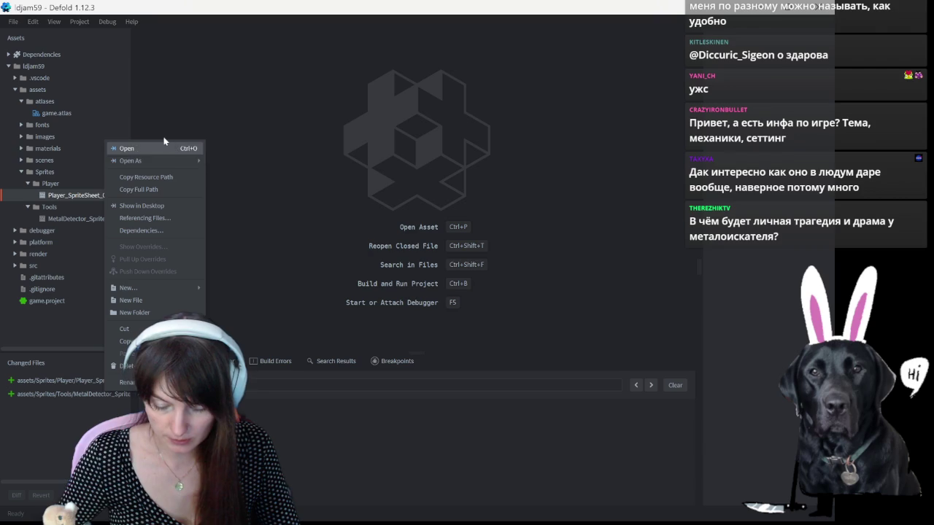
pyautogui.moveTo(128, 288)
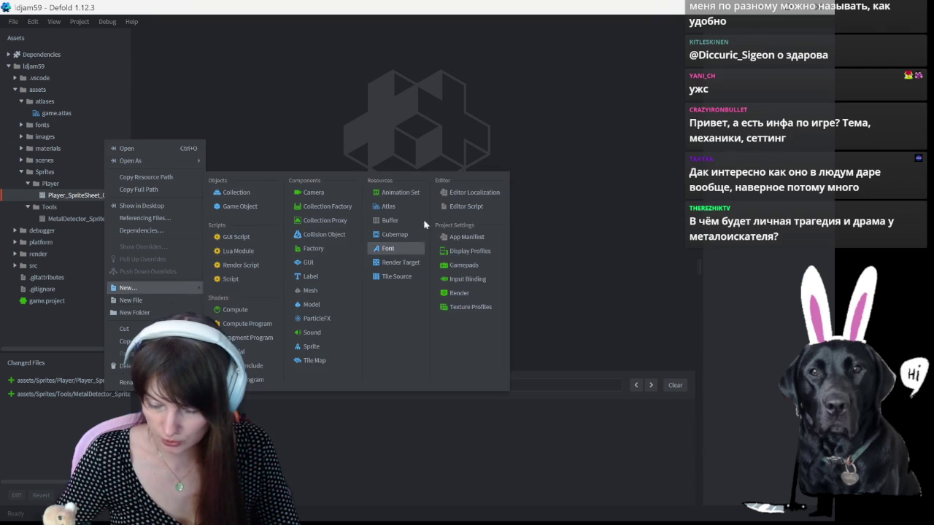
pyautogui.click(415, 209)
pyautogui.write('Player_Atlas_01')
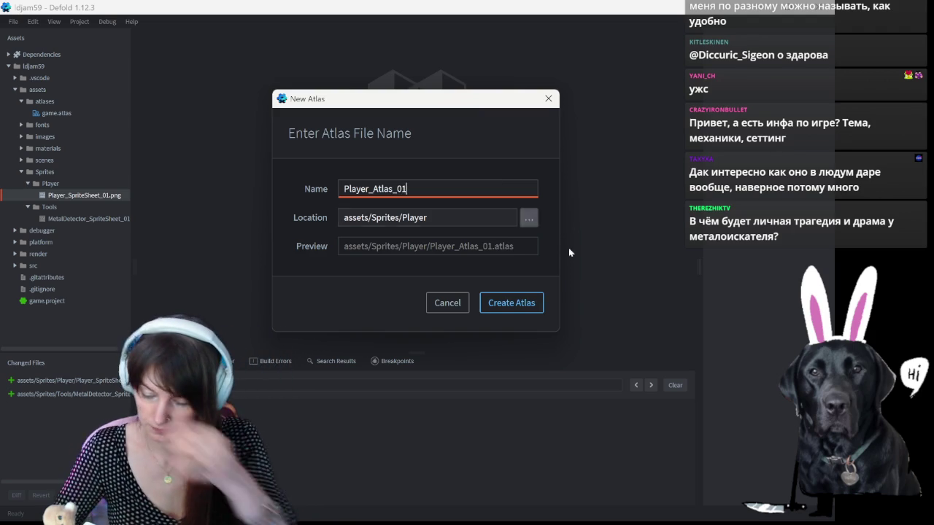
pyautogui.click(507, 302)
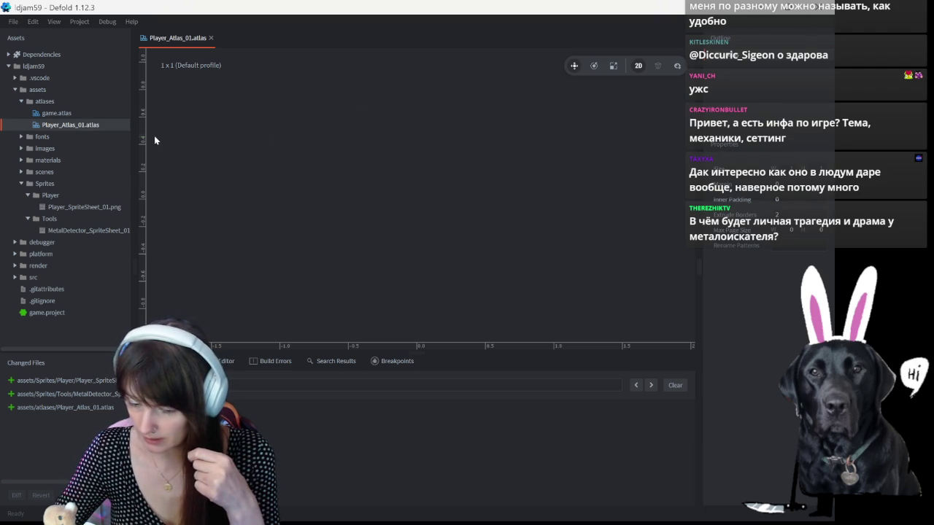
# Step: Check the atlas canvas and file menus without changes, then switch to the Teamodoro timer
pyautogui.rightClick(373, 136)
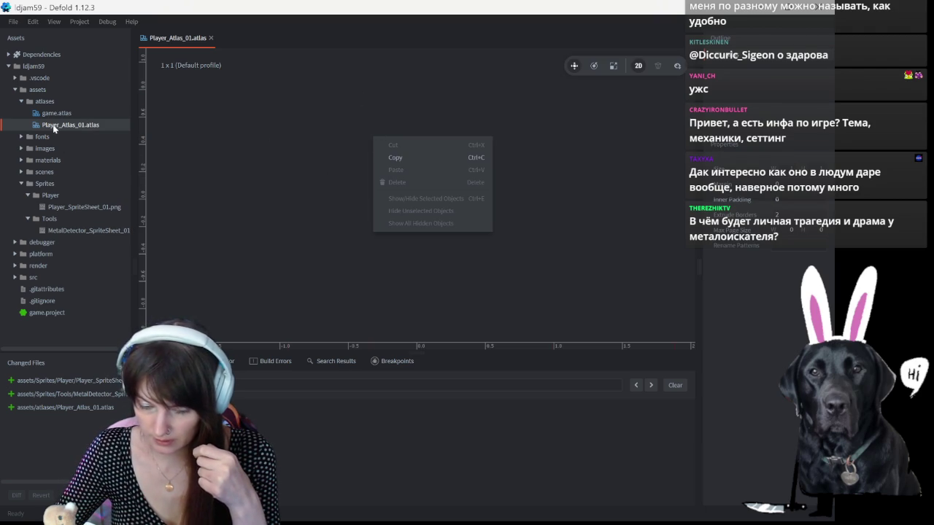
pyautogui.rightClick(61, 129)
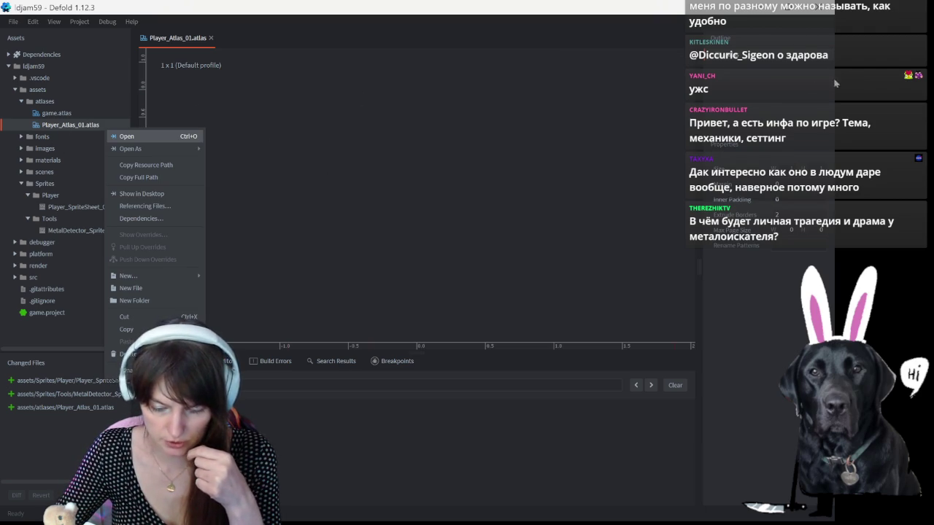
pyautogui.rightClick(728, 105)
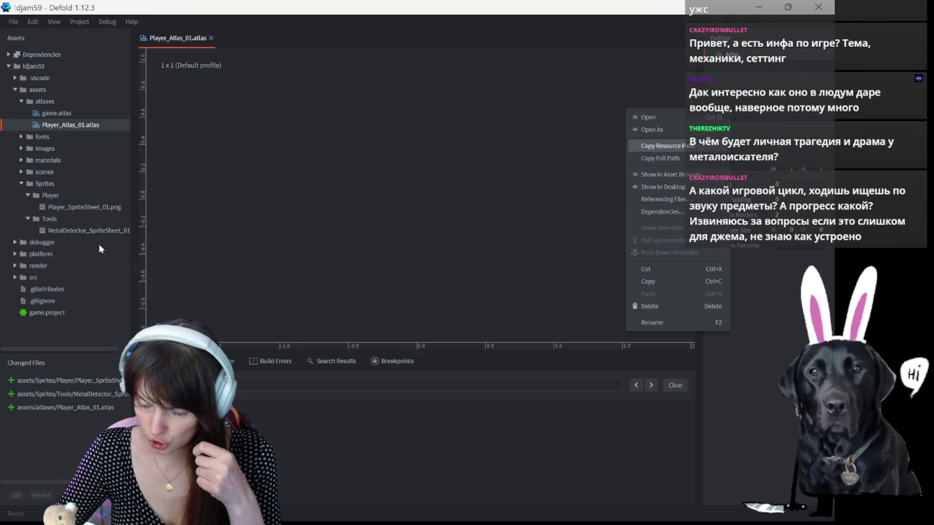
pyautogui.click(370, 185)
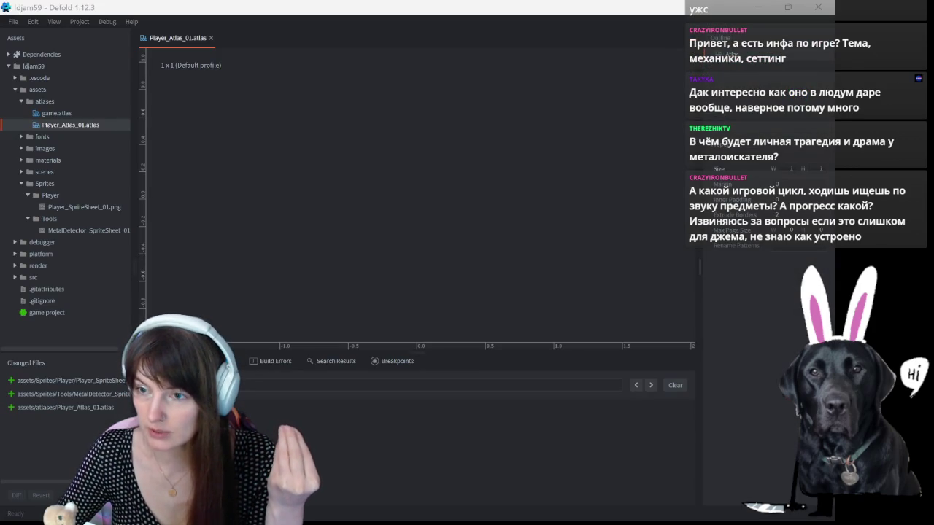
pyautogui.hotkey('alt', 'Tab')
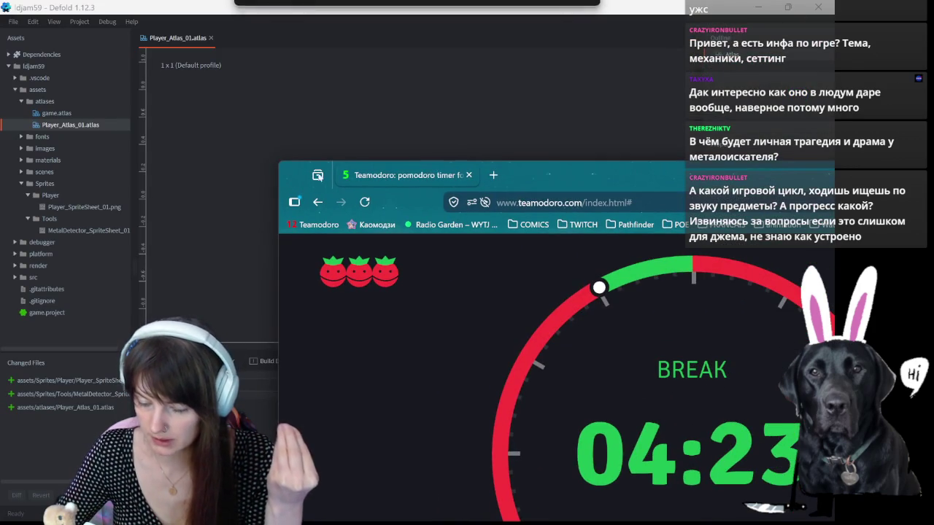
# Step: Maximize the Teamodoro break timer, then switch to ldjam.com and maximize that window too
pyautogui.doubleClick(545, 169)
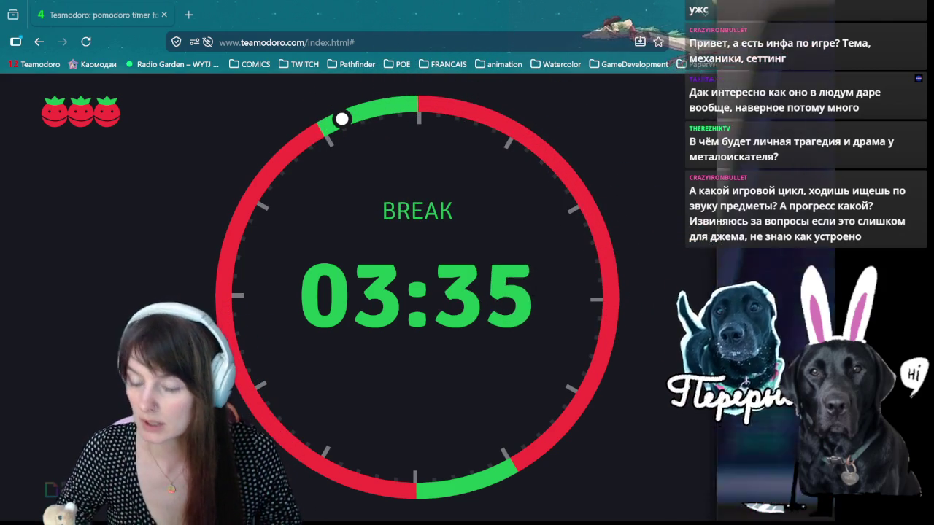
pyautogui.hotkey('alt', 'Tab')
pyautogui.doubleClick(546, 100)
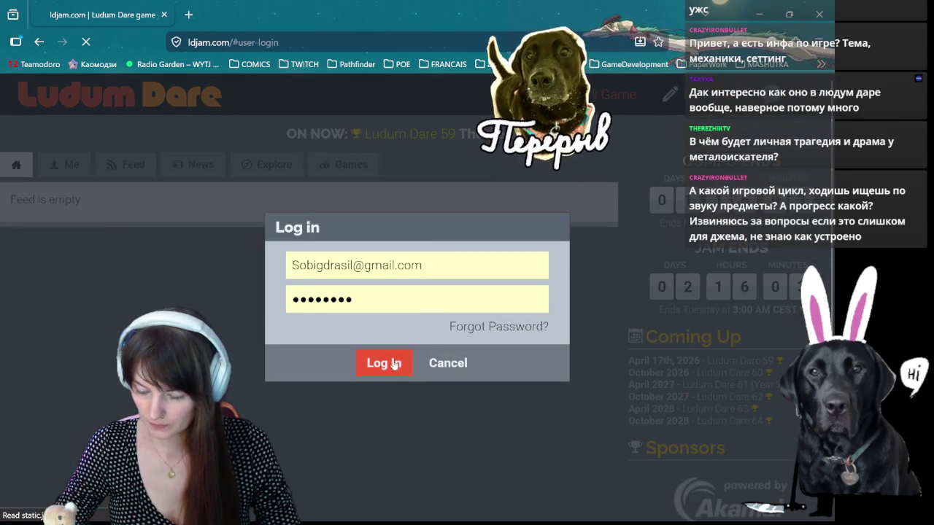
# Step: Log in to ldjam.com and scroll down through the community feed
pyautogui.click(383, 363)
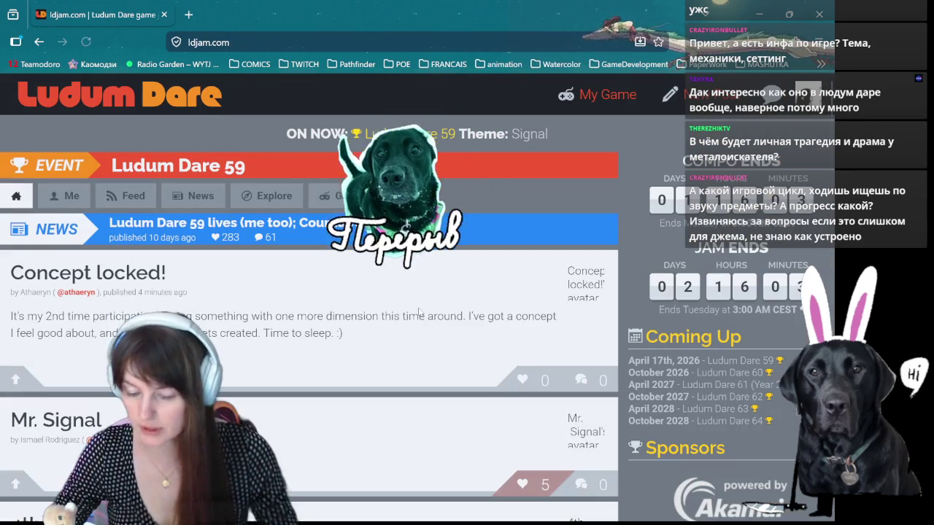
pyautogui.scroll(-3, 192, 315)
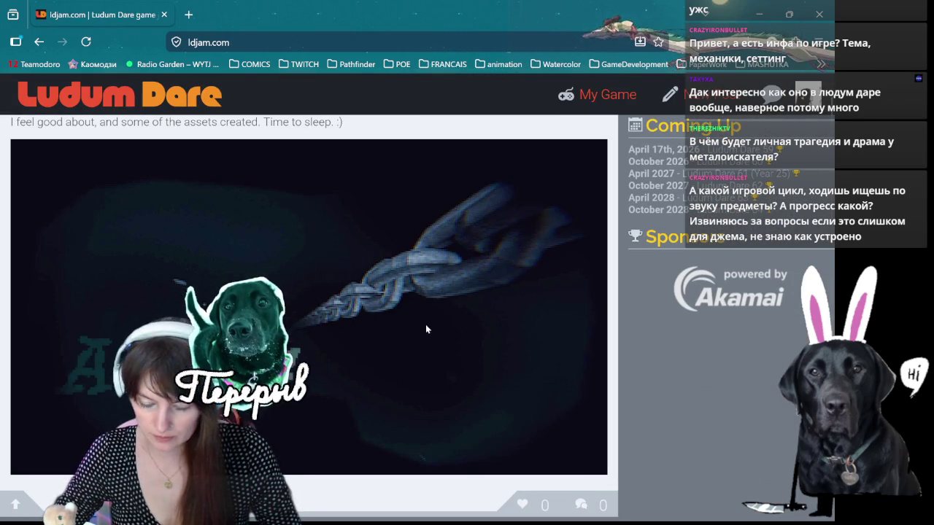
pyautogui.scroll(3, 425, 324)
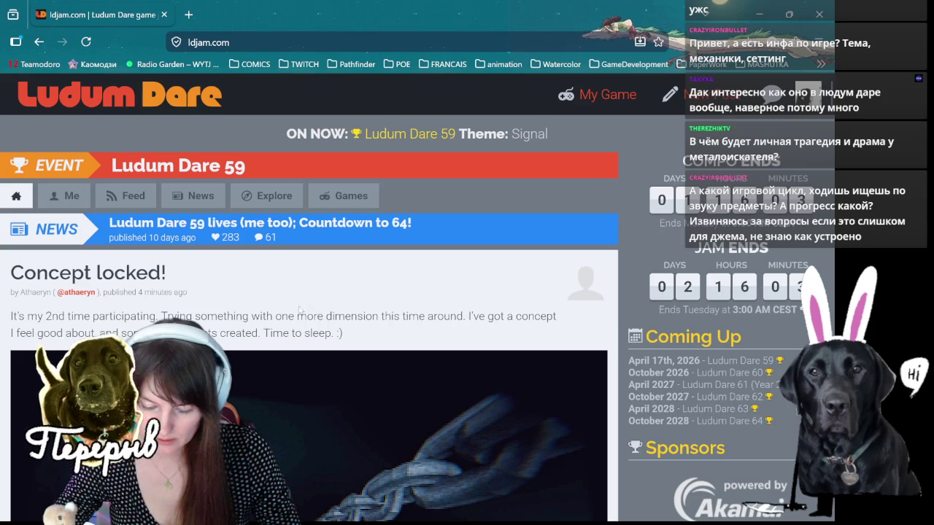
pyautogui.scroll(-3, 298, 308)
pyautogui.scroll(-3, 298, 308)
pyautogui.scroll(-2, 295, 308)
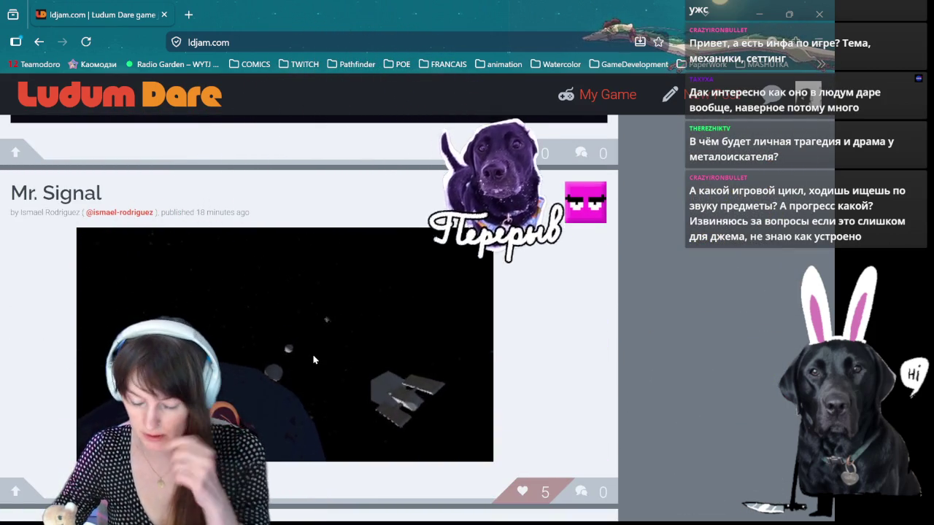
pyautogui.scroll(-5, 314, 359)
pyautogui.scroll(-3, 314, 359)
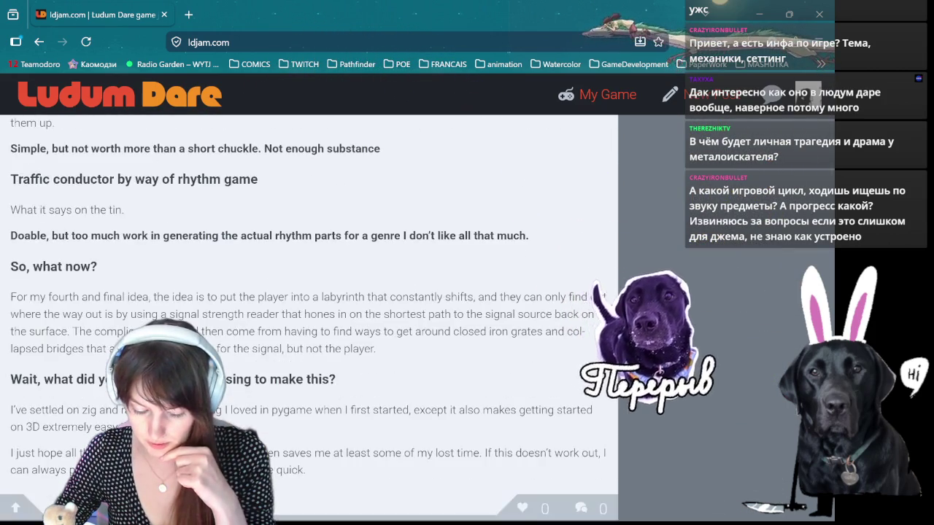
pyautogui.scroll(-3, 299, 356)
pyautogui.scroll(-3, 300, 356)
pyautogui.scroll(-3, 300, 356)
pyautogui.scroll(-5, 300, 356)
pyautogui.scroll(-2, 299, 356)
pyautogui.scroll(-5, 299, 356)
pyautogui.scroll(-4, 300, 356)
pyautogui.scroll(-4, 300, 356)
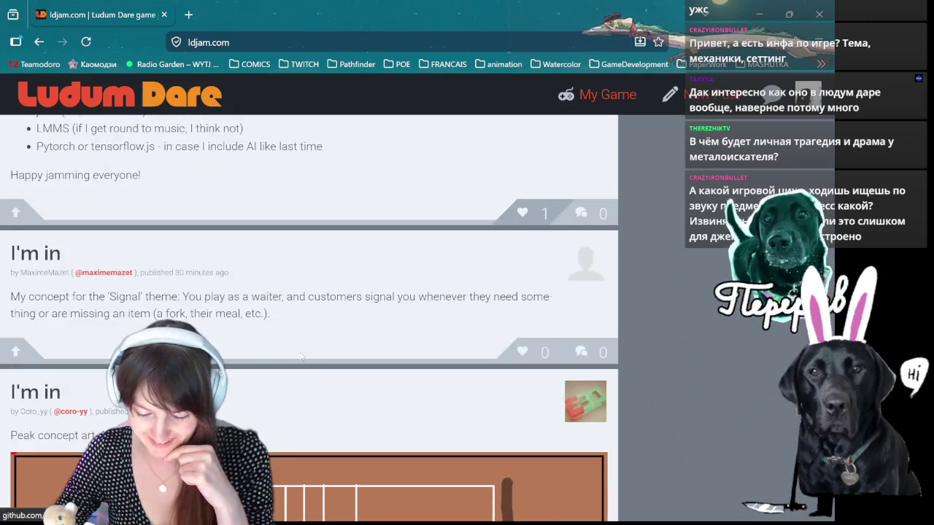
pyautogui.scroll(-5, 300, 356)
pyautogui.scroll(-5, 300, 356)
pyautogui.scroll(-3, 300, 356)
pyautogui.scroll(3, 300, 356)
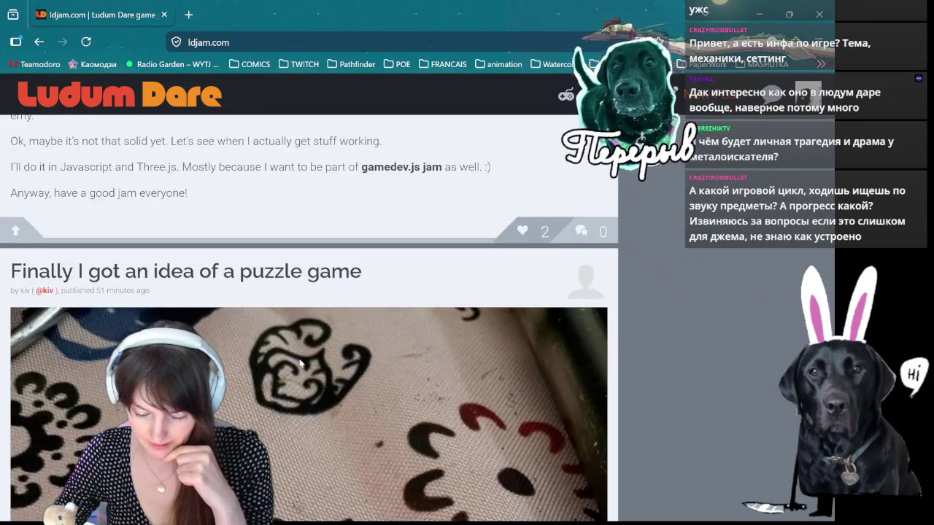
pyautogui.scroll(-5, 299, 357)
pyautogui.scroll(-2, 300, 358)
pyautogui.scroll(5, 289, 353)
pyautogui.scroll(-5, 306, 335)
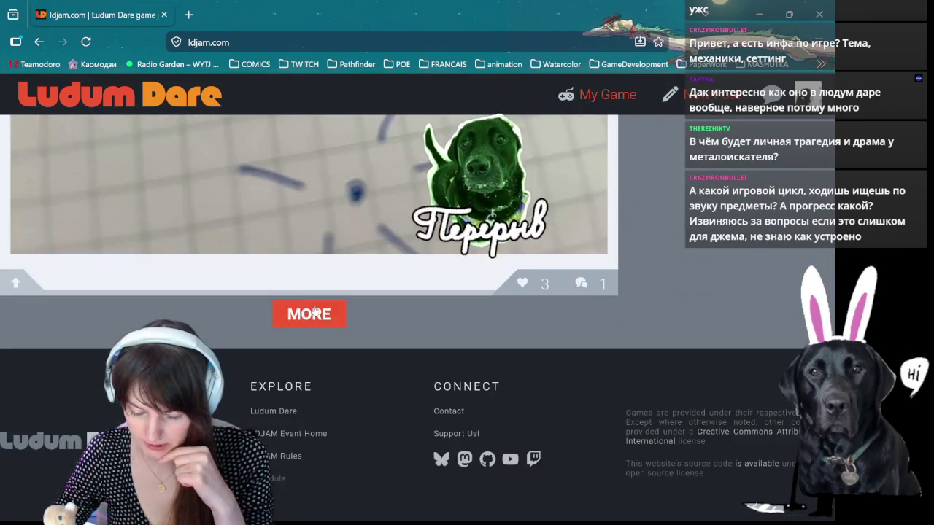
# Step: Load more jam posts with MORE and scroll through the new batch
pyautogui.click(346, 313)
pyautogui.scroll(-10, 380, 292)
pyautogui.scroll(-8, 408, 277)
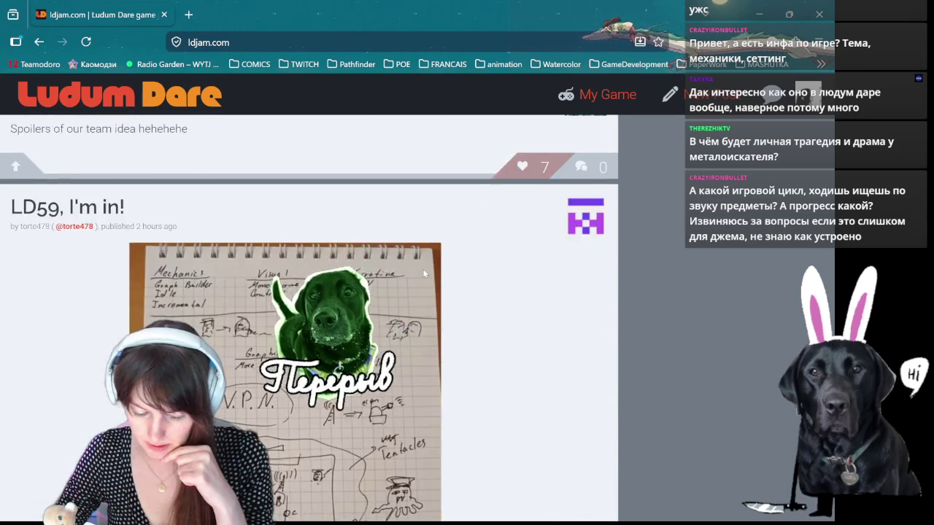
pyautogui.scroll(3, 423, 269)
pyautogui.scroll(5, 420, 275)
pyautogui.scroll(-2, 306, 330)
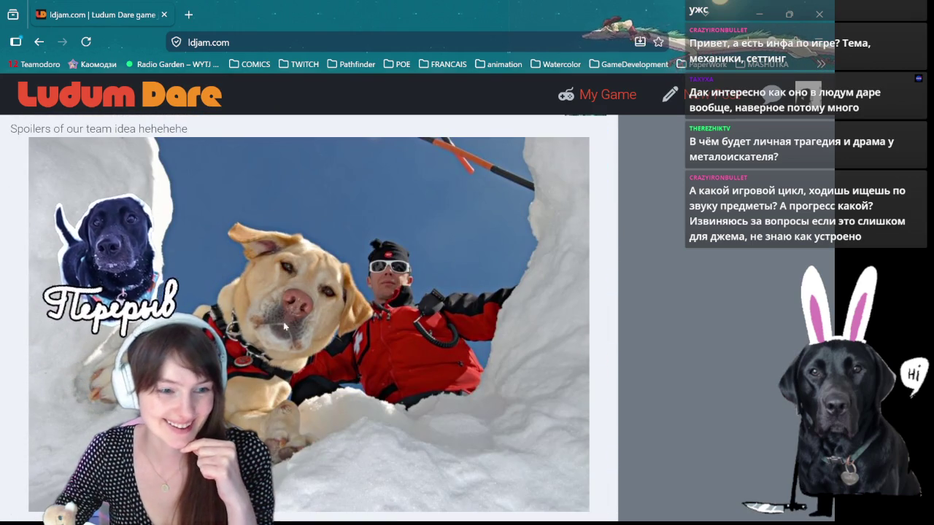
pyautogui.scroll(-3, 315, 309)
pyautogui.scroll(-5, 339, 274)
pyautogui.scroll(-4, 339, 275)
pyautogui.scroll(-2, 326, 276)
pyautogui.scroll(-10, 326, 275)
pyautogui.scroll(8, 309, 241)
pyautogui.scroll(3, 438, 219)
pyautogui.scroll(-5, 676, 282)
pyautogui.scroll(-5, 352, 313)
# Step: Load another batch of posts, read down through it, and load one more
pyautogui.click(321, 244)
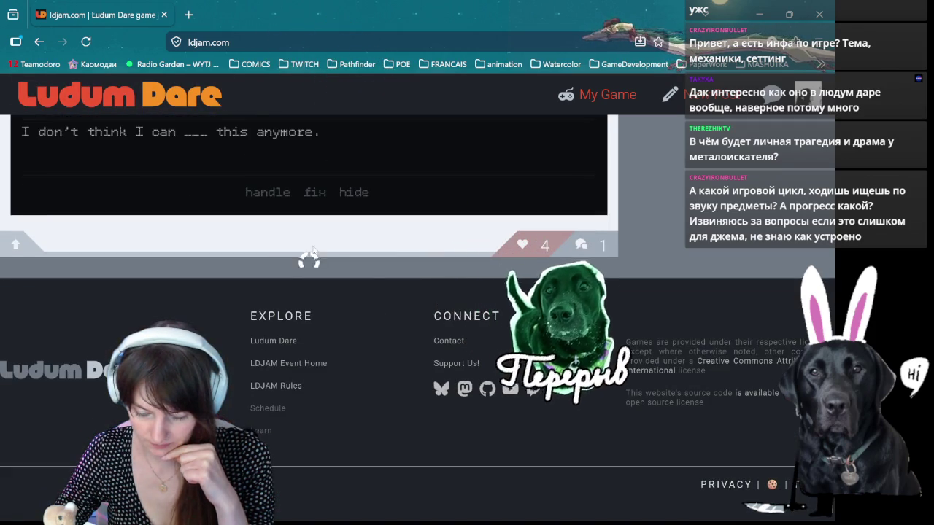
pyautogui.scroll(-4, 323, 252)
pyautogui.scroll(-1, 381, 277)
pyautogui.scroll(-4, 382, 277)
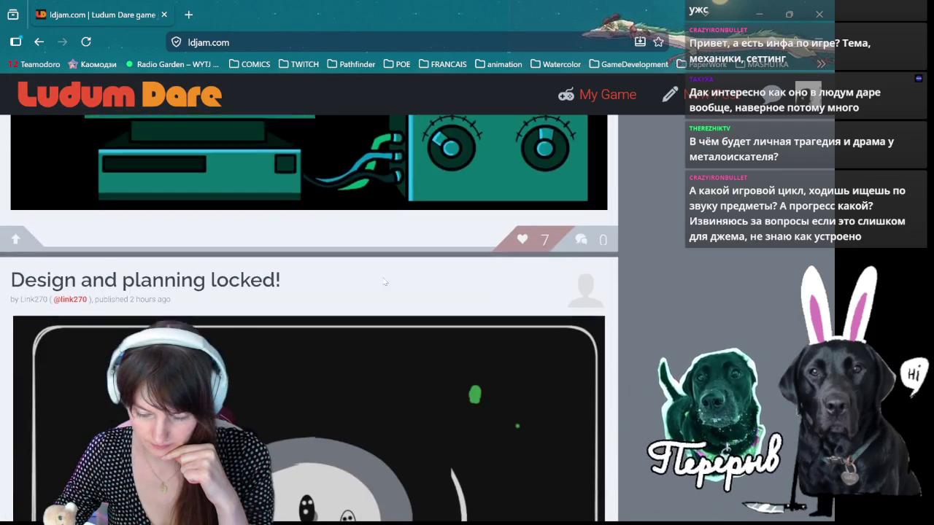
pyautogui.scroll(3, 383, 281)
pyautogui.scroll(-5, 383, 277)
pyautogui.scroll(-4, 382, 277)
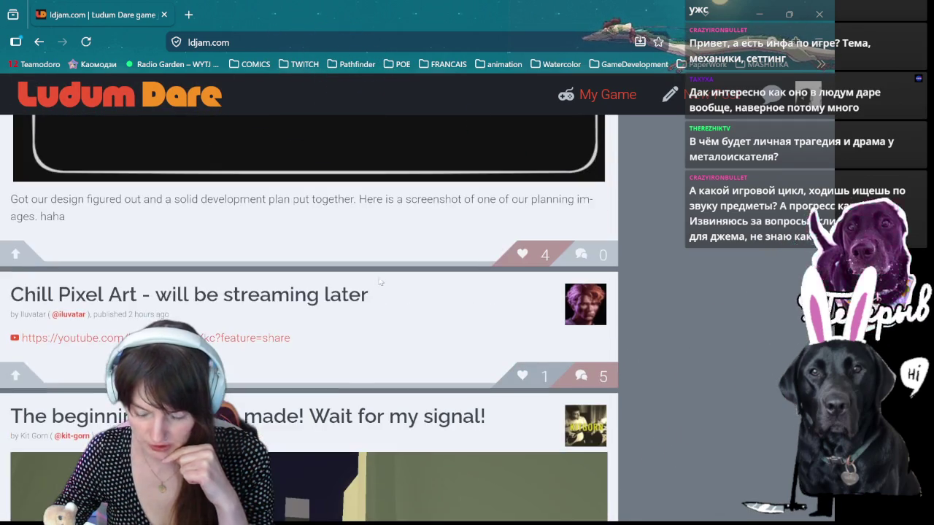
pyautogui.scroll(-3, 328, 295)
pyautogui.scroll(-2, 270, 315)
pyautogui.scroll(-5, 277, 350)
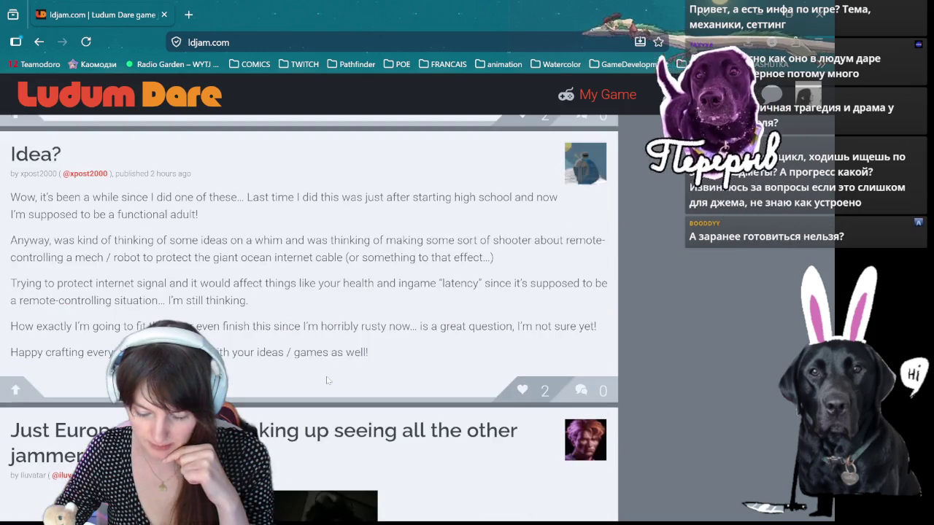
pyautogui.scroll(-6, 322, 377)
pyautogui.scroll(-5, 322, 377)
pyautogui.scroll(-4, 321, 373)
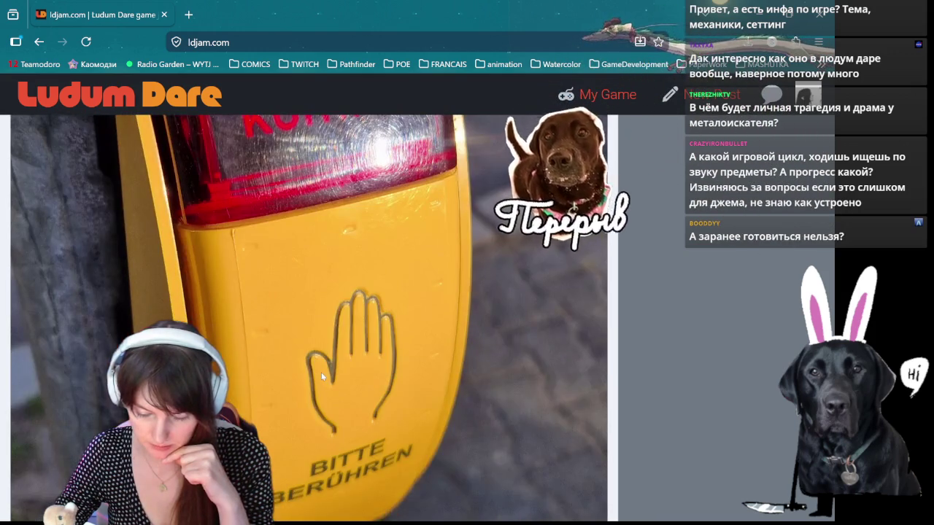
pyautogui.scroll(-5, 321, 372)
pyautogui.scroll(-3, 318, 378)
pyautogui.click(312, 243)
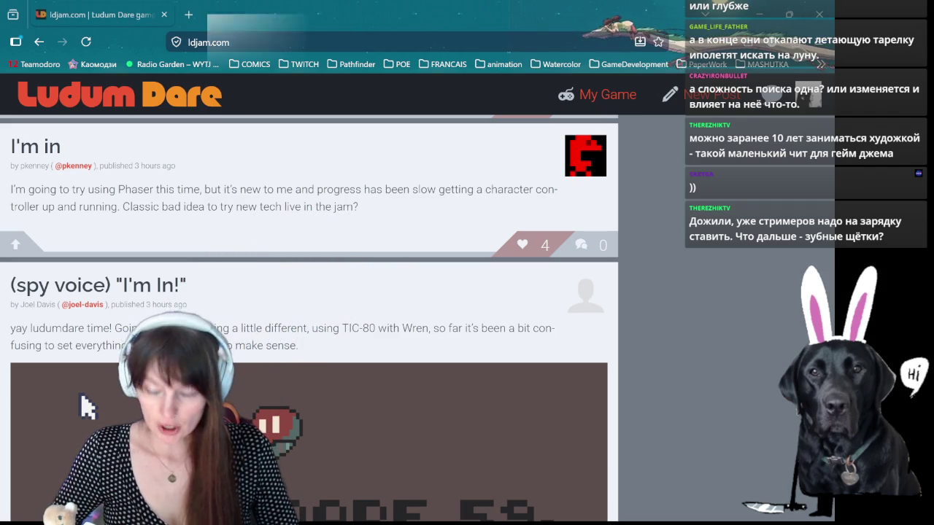
# Step: Glance at the running Teamodoro focus timer, then return to the Defold atlas editor
pyautogui.hotkey('alt', 'Tab')
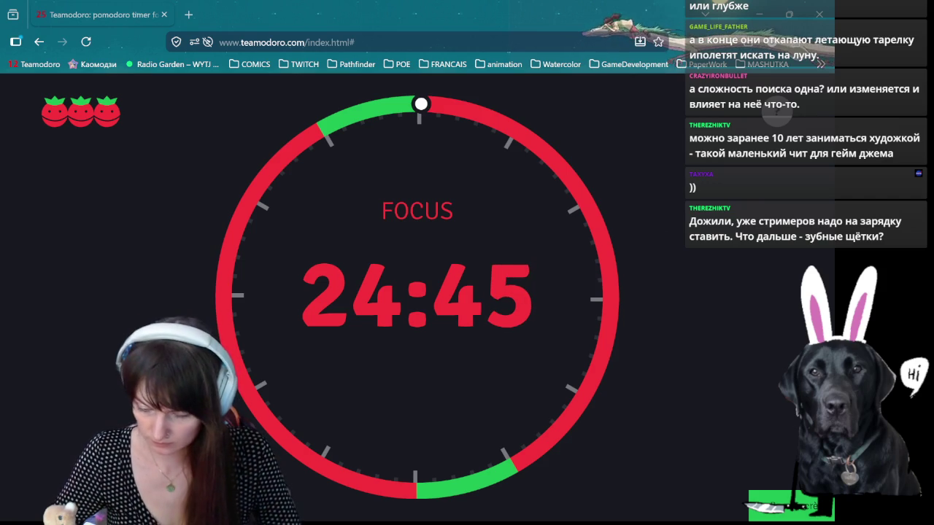
pyautogui.hotkey('alt', 'Tab')
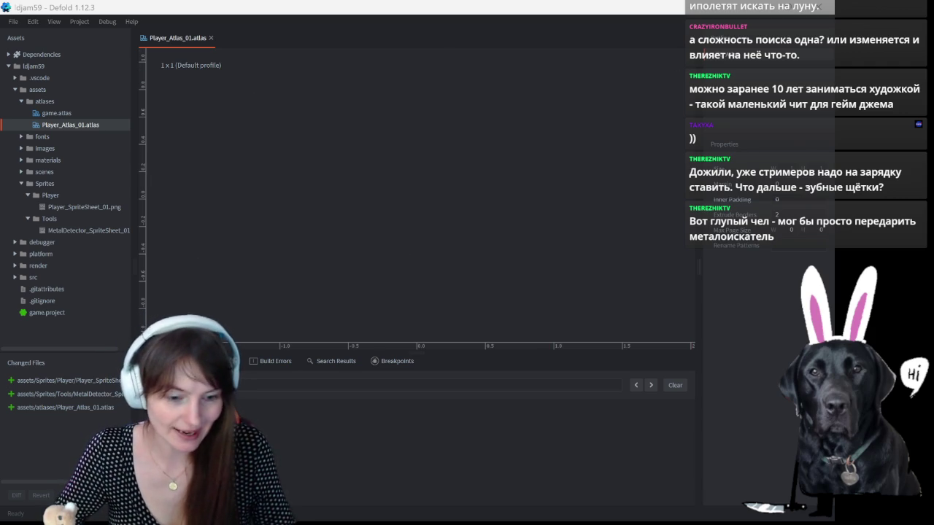
# Step: Switch from the empty Player_Atlas_01.atlas to the YouTube Defold sprite-animation tutorial
pyautogui.hotkey('alt', 'Tab')
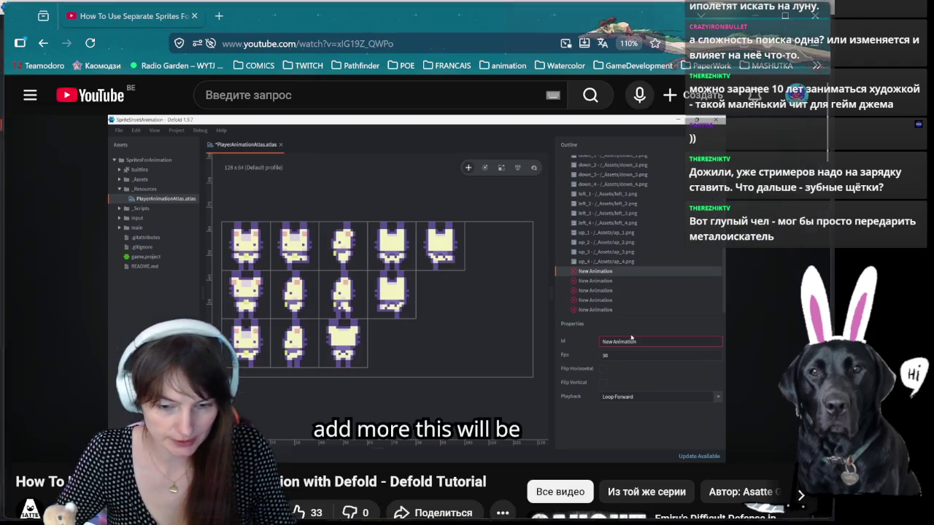
# Step: Rewind the Defold tutorial to its Add Images part, pause it, and return to Defold
pyautogui.press('space')
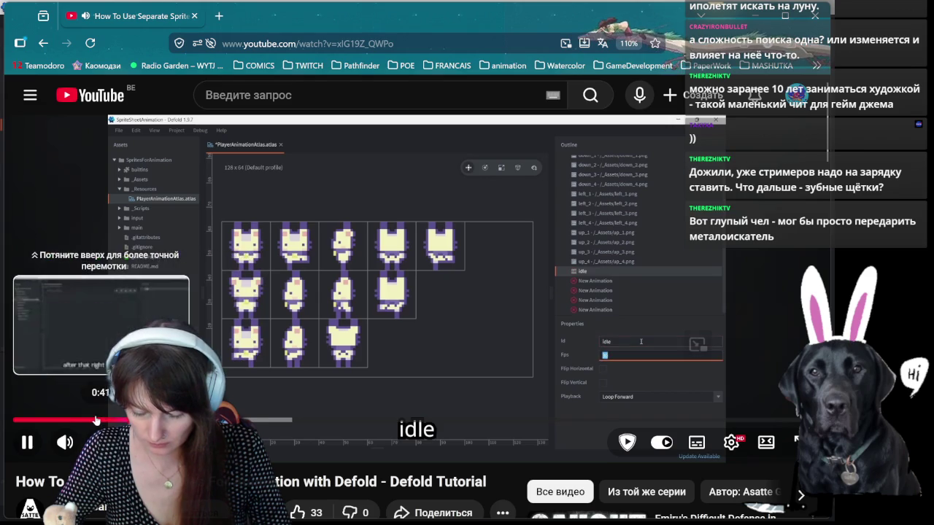
pyautogui.moveTo(177, 419); pyautogui.dragTo(108, 422)
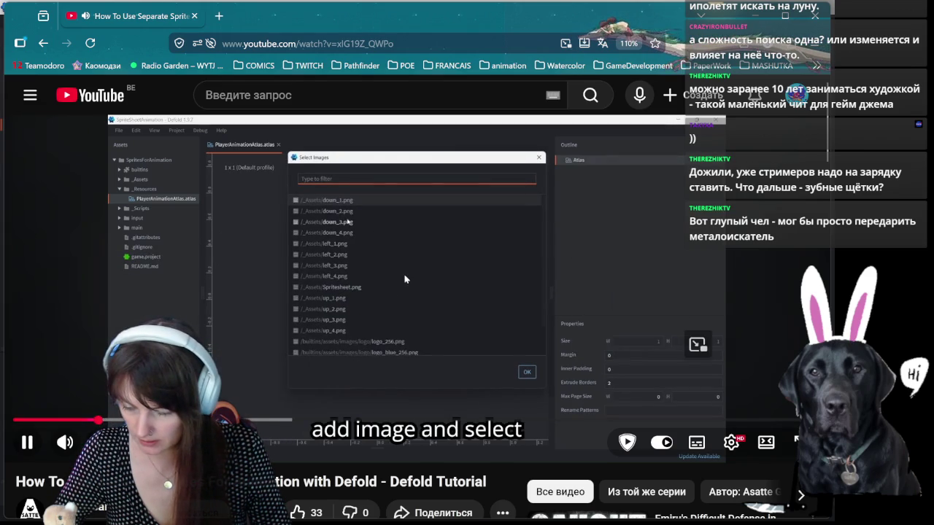
pyautogui.press('space')
pyautogui.hotkey('alt', 'Tab')
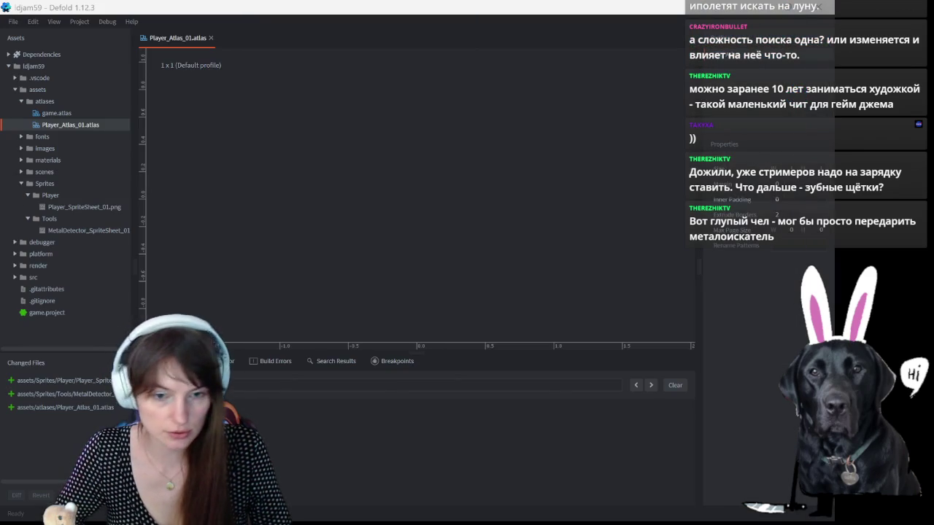
# Step: Add Player_SpriteSheet_01.png to Player_Atlas_01.atlas, producing a 128 x 256 atlas
pyautogui.rightClick(597, 60)
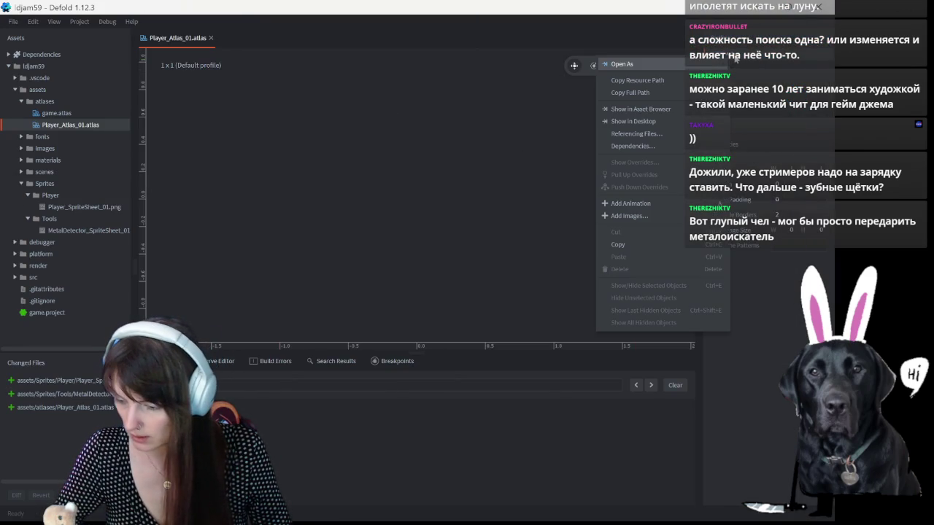
pyautogui.click(623, 218)
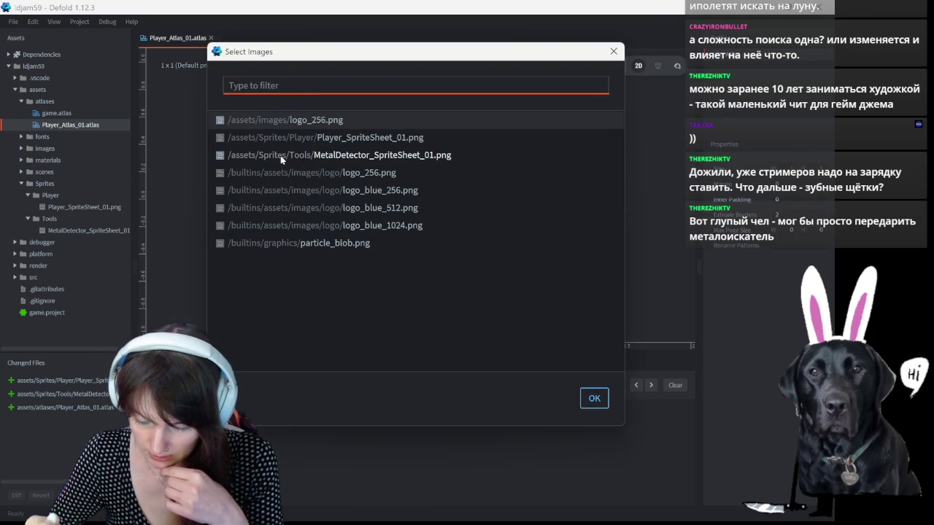
pyautogui.click(359, 138)
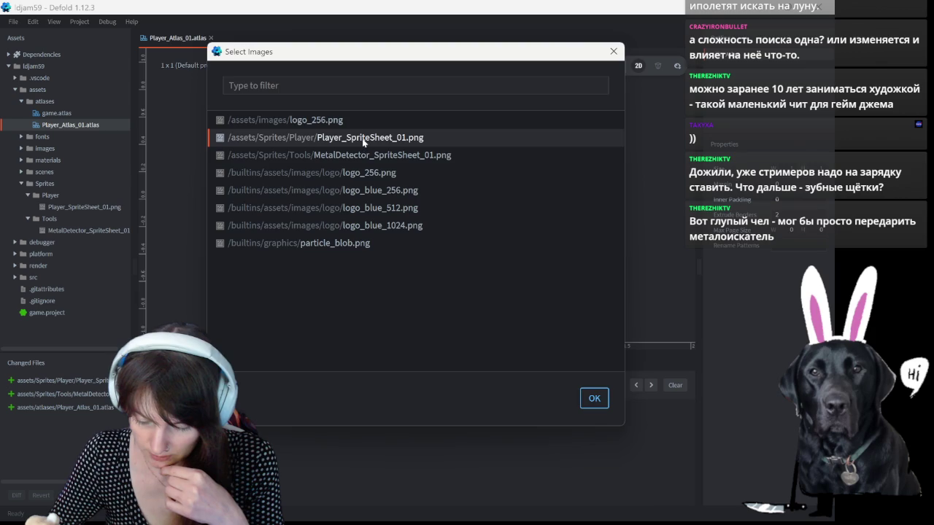
pyautogui.doubleClick(360, 138)
pyautogui.scroll(1, 350, 117)
pyautogui.scroll(1, 353, 98)
pyautogui.scroll(2, 352, 98)
pyautogui.scroll(1, 358, 104)
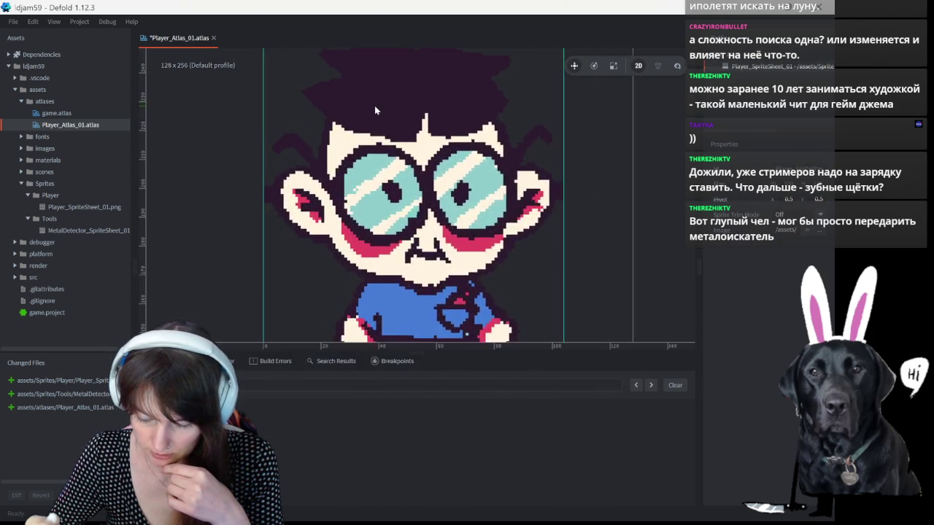
pyautogui.scroll(-1, 374, 105)
pyautogui.scroll(-2, 383, 102)
pyautogui.scroll(1, 393, 100)
pyautogui.scroll(1, 392, 100)
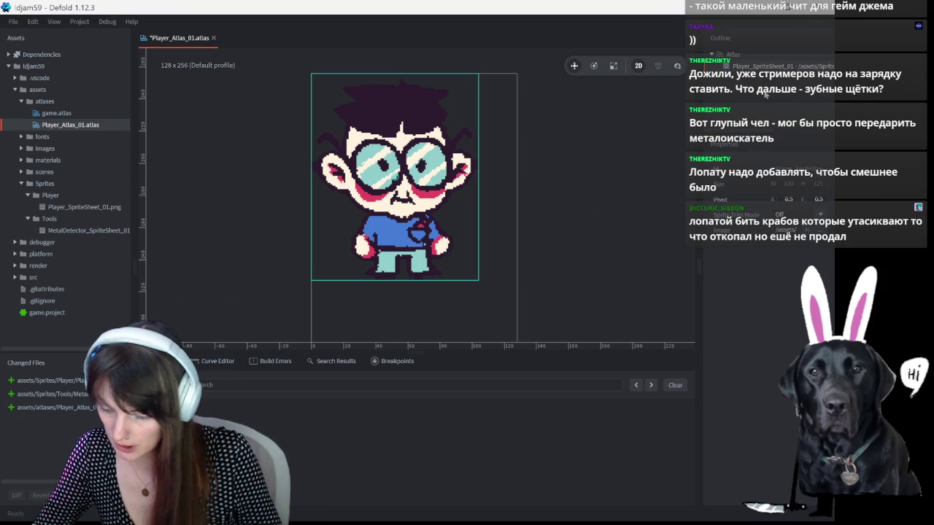
# Step: Widen the right panel to reveal the atlas Outline and Properties beside the preview
pyautogui.rightClick(757, 92)
pyautogui.click(633, 172)
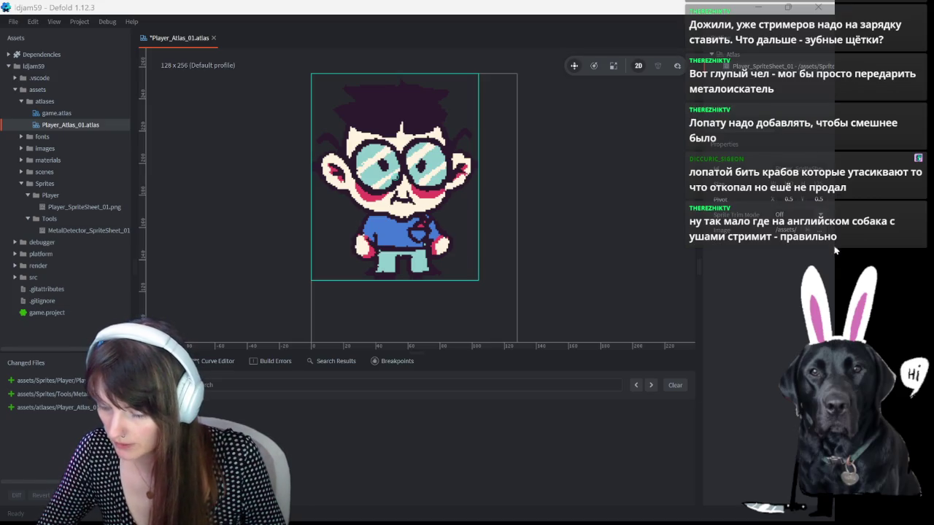
pyautogui.moveTo(699, 268); pyautogui.dragTo(591, 284)
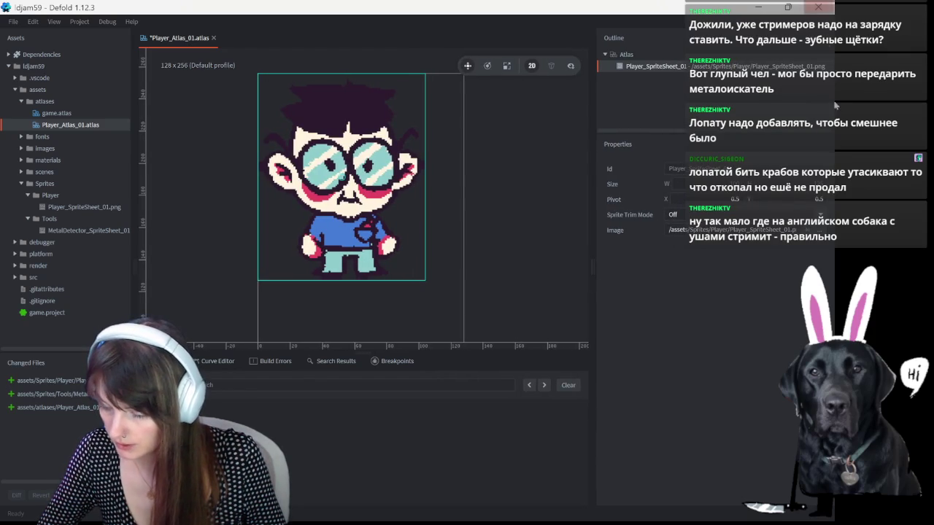
# Step: Add MetalDetector_SpriteSheet_01.png to Player_Atlas_01, growing the atlas to 256 x 128
pyautogui.rightClick(624, 53)
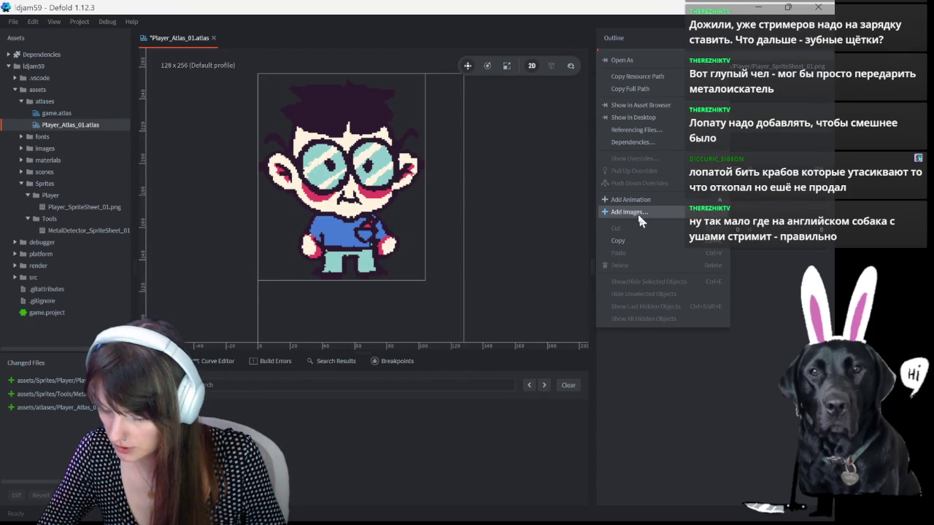
pyautogui.click(635, 212)
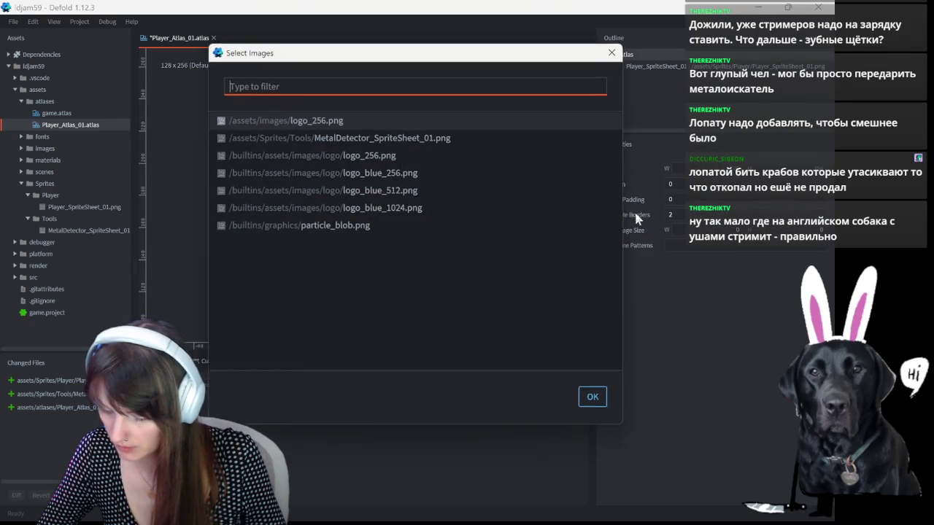
pyautogui.doubleClick(369, 140)
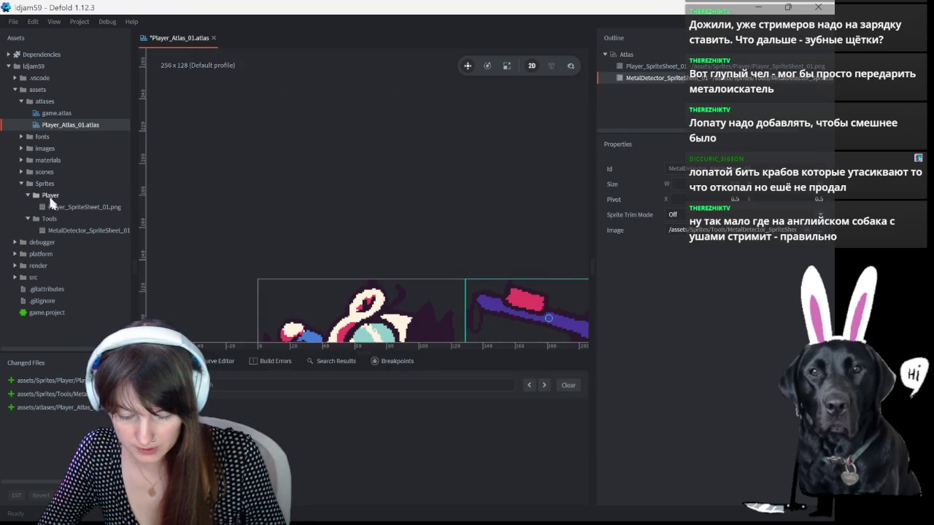
# Step: Collapse the Player and Tools folders in Assets and select game.atlas
pyautogui.click(43, 213)
pyautogui.click(28, 194)
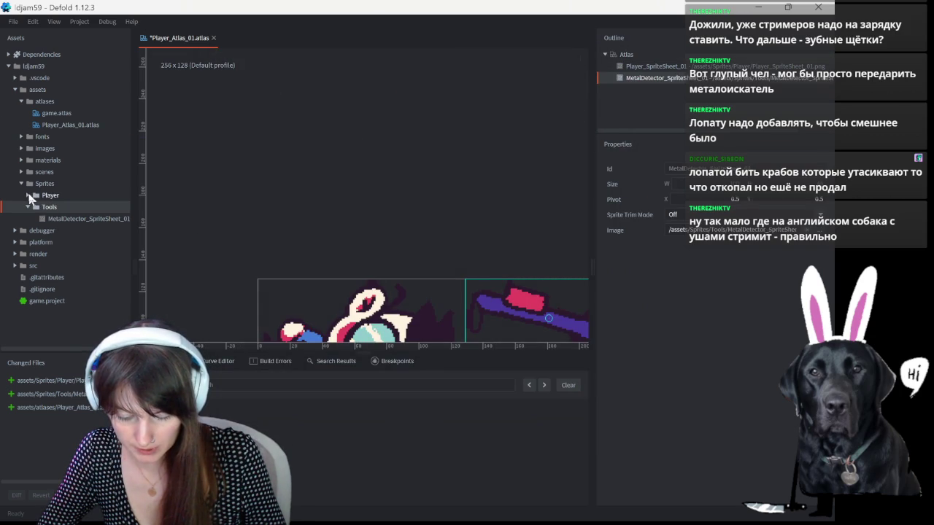
pyautogui.click(27, 208)
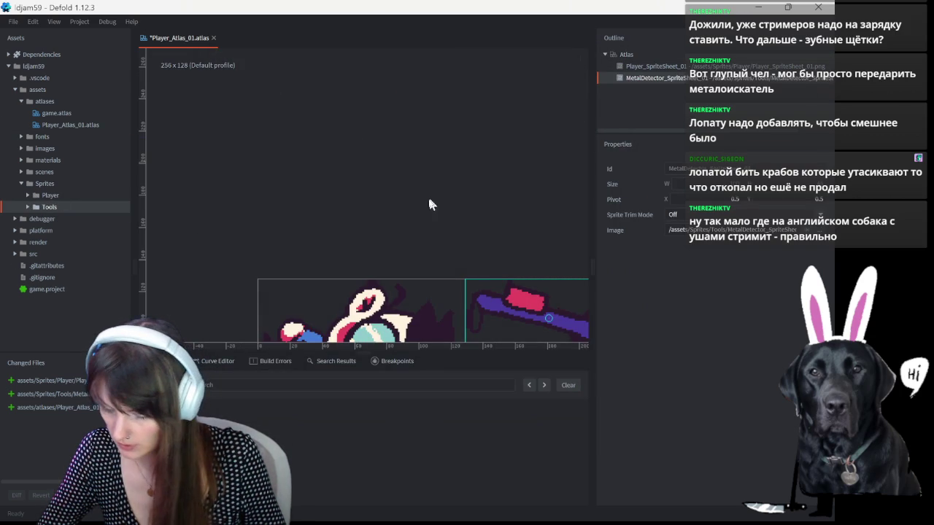
pyautogui.scroll(-3, 431, 219)
pyautogui.scroll(-3, 435, 266)
pyautogui.scroll(-3, 449, 292)
pyautogui.scroll(2, 526, 317)
pyautogui.scroll(2, 524, 318)
pyautogui.scroll(-2, 500, 323)
pyautogui.scroll(1, 344, 346)
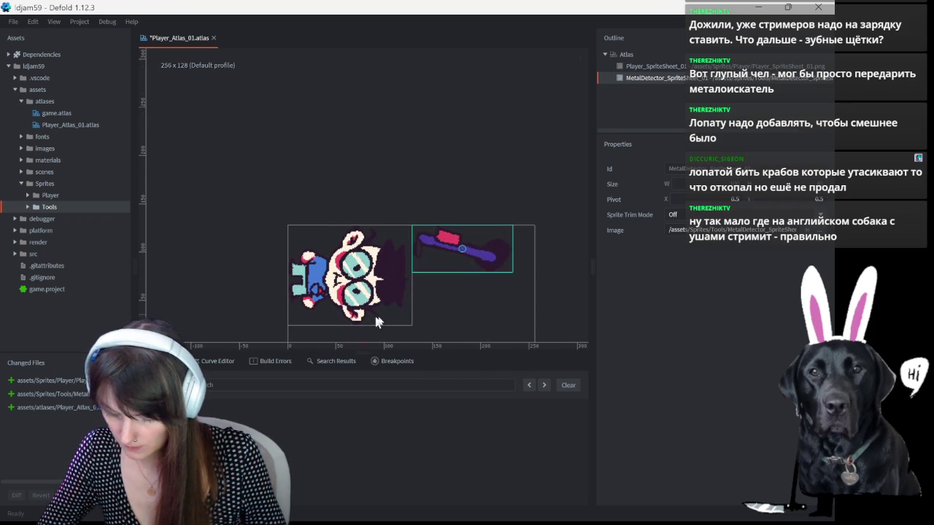
pyautogui.scroll(1, 409, 328)
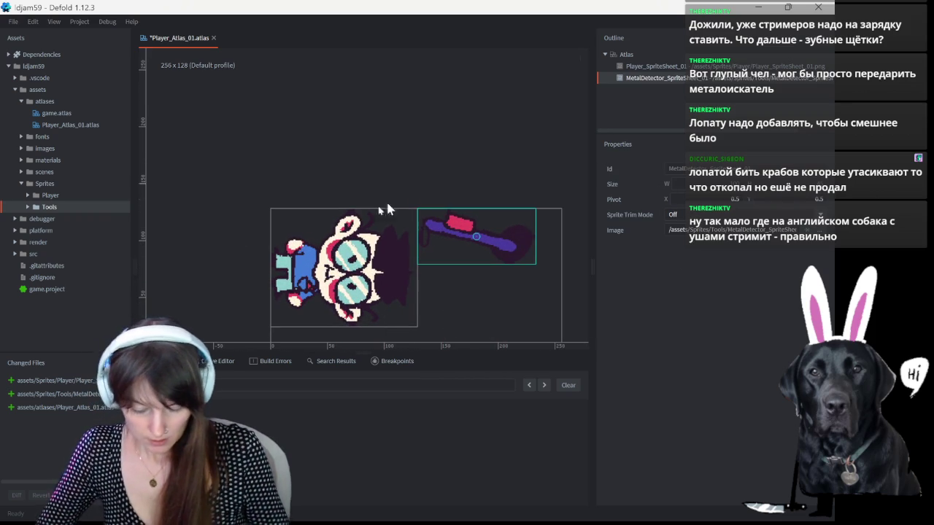
pyautogui.click(64, 113)
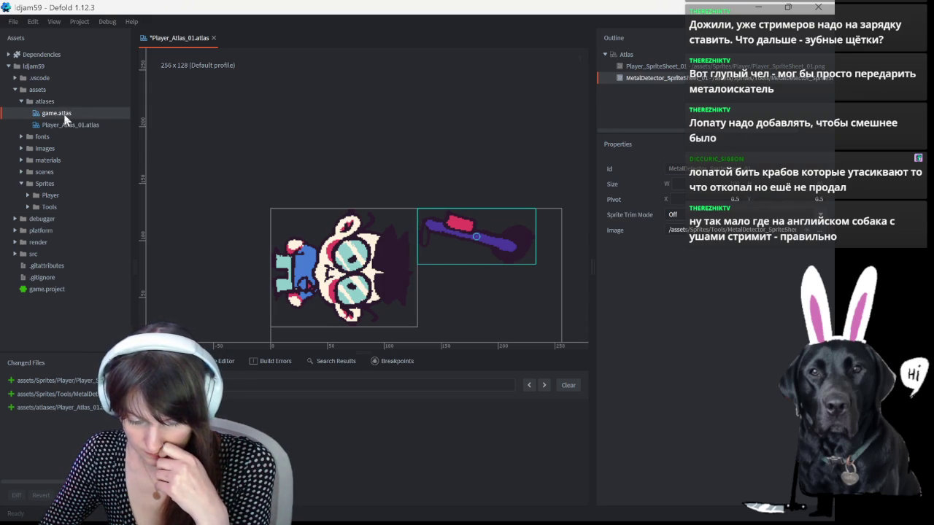
# Step: Open game.atlas and delete its logo image
pyautogui.doubleClick(64, 115)
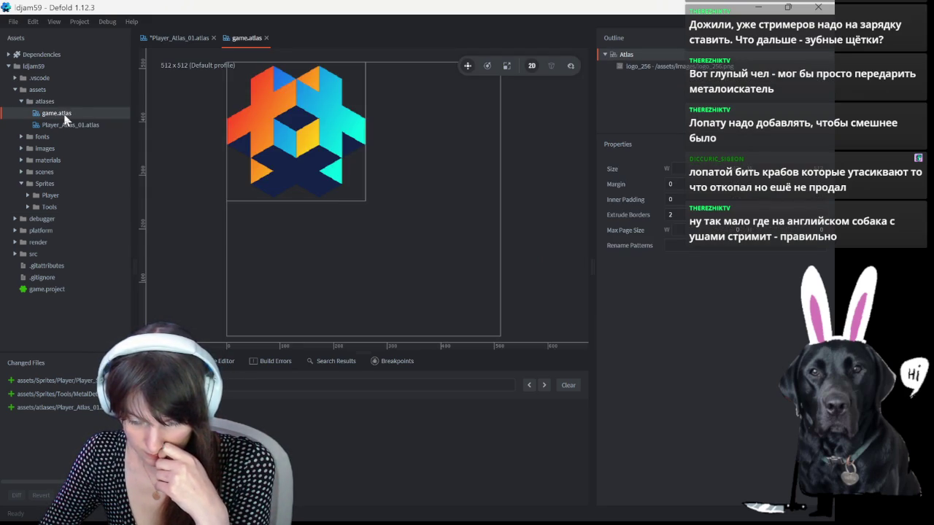
pyautogui.click(315, 122)
pyautogui.press('Delete')
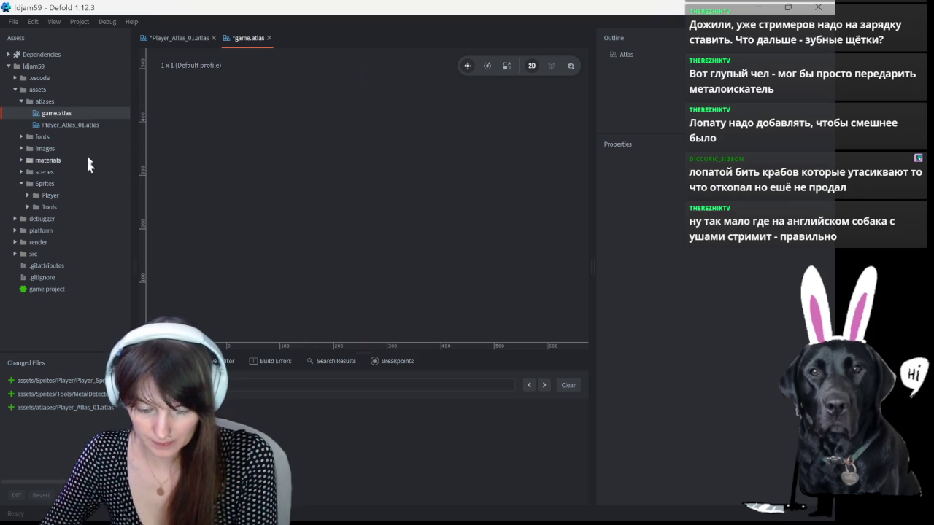
# Step: Delete the Player_Atlas_01.atlas file from the project
pyautogui.click(92, 129)
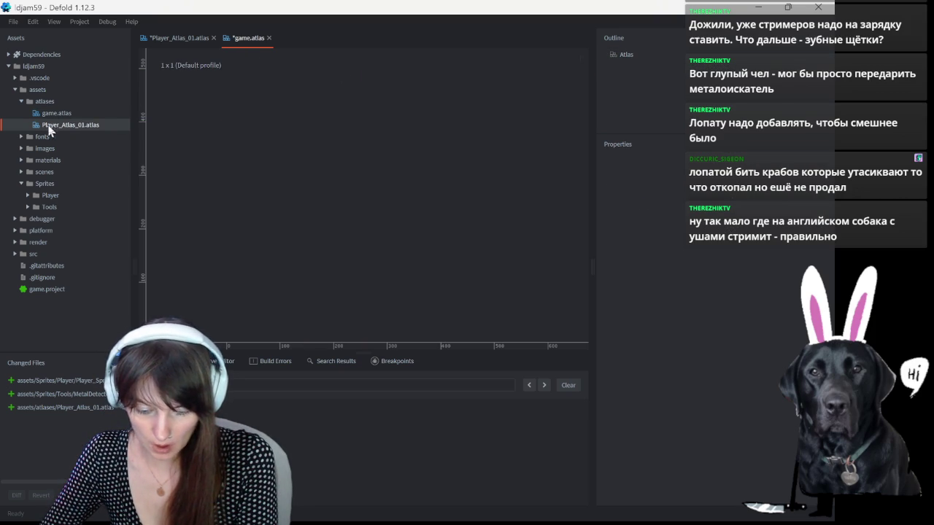
pyautogui.press('Delete')
pyautogui.click(539, 235)
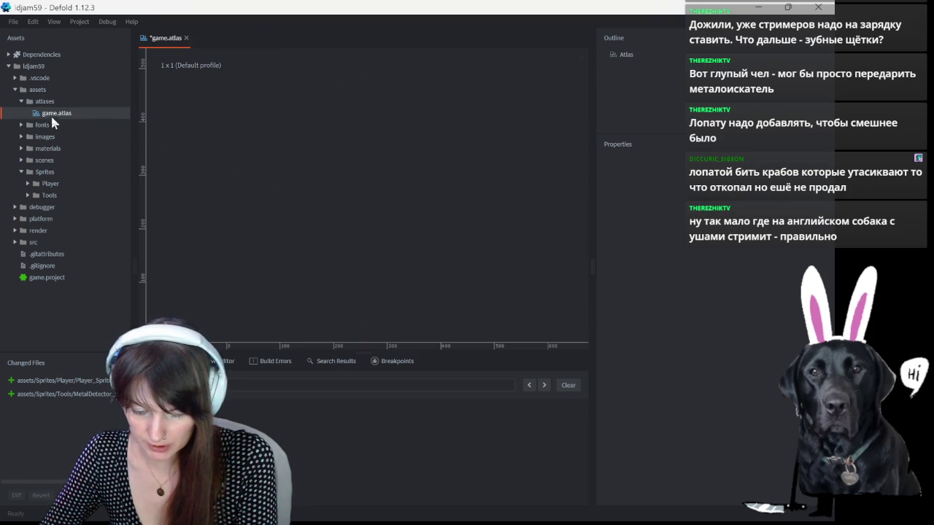
# Step: Add Player_SpriteSheet_01.png to game.atlas, packing it at 128 x 256
pyautogui.click(616, 54)
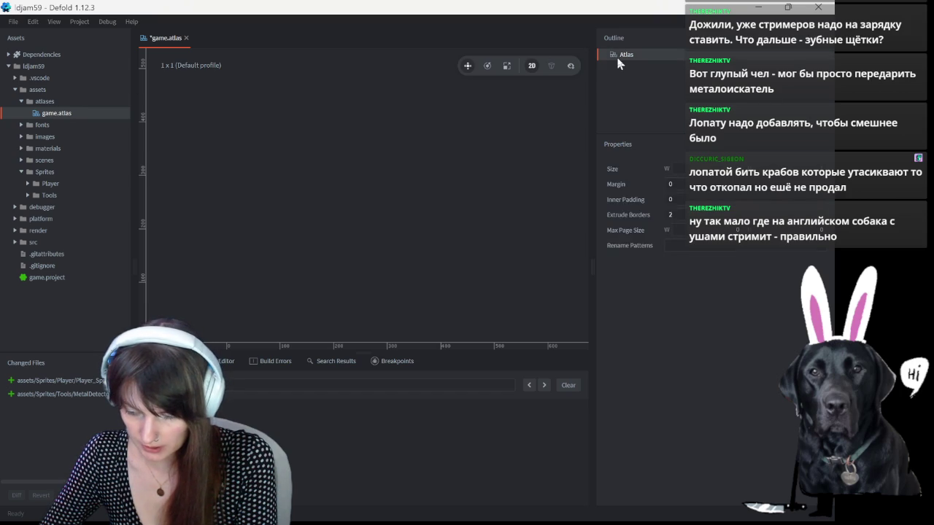
pyautogui.rightClick(616, 54)
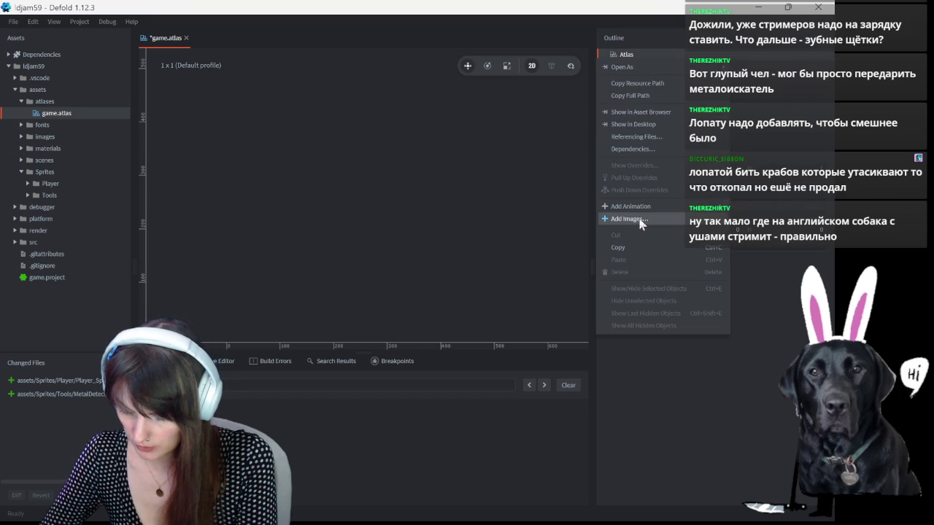
pyautogui.click(640, 220)
pyautogui.doubleClick(406, 139)
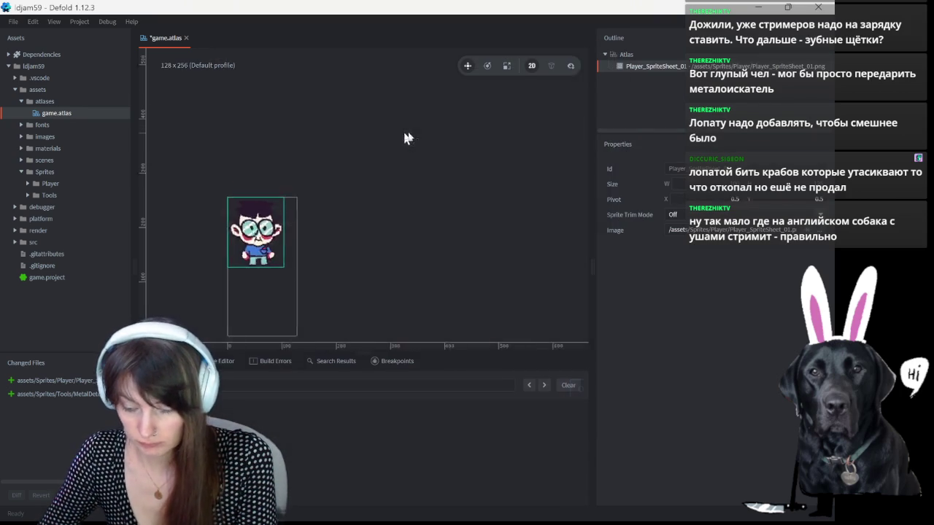
# Step: Add a New Animation to the game.atlas root
pyautogui.press('f')
pyautogui.click(607, 57)
pyautogui.rightClick(605, 54)
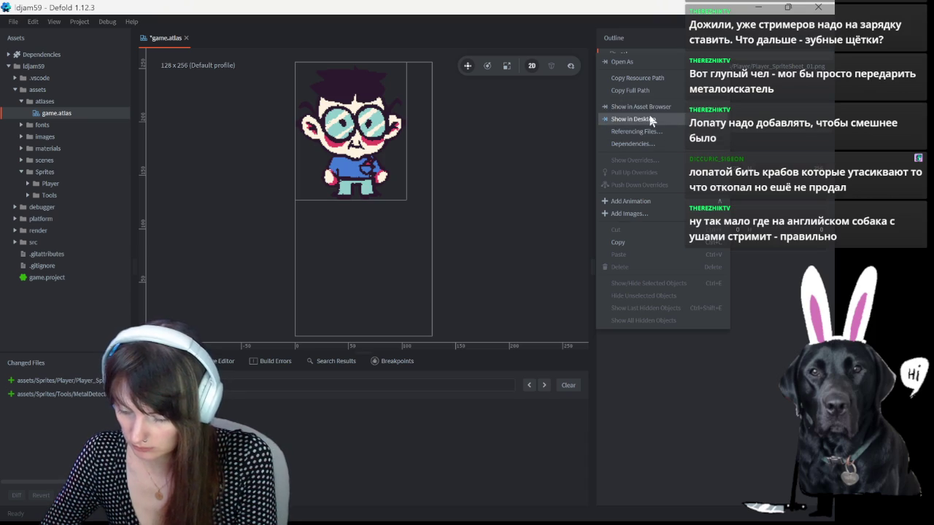
pyautogui.click(629, 201)
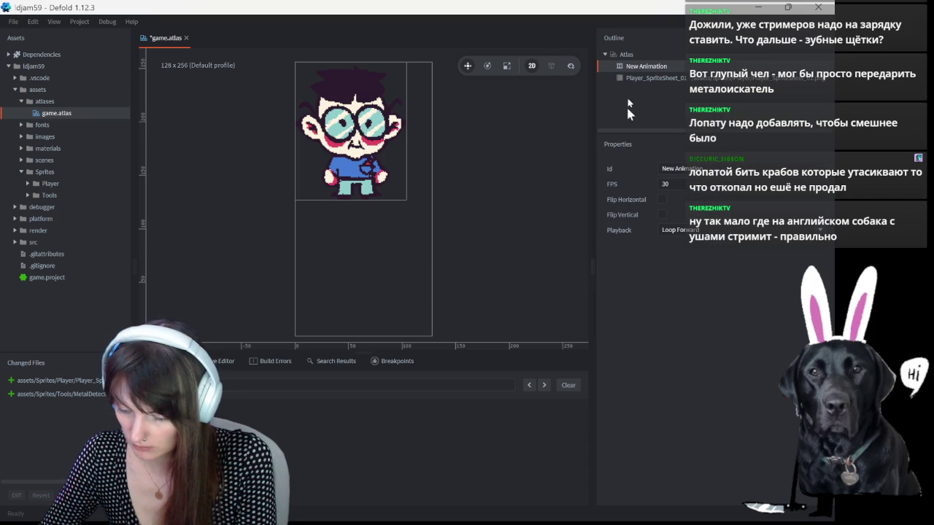
# Step: Add MetalDetector_SpriteSheet_01.png to game.atlas and save it at 256 x 128
pyautogui.click(627, 54)
pyautogui.rightClick(621, 68)
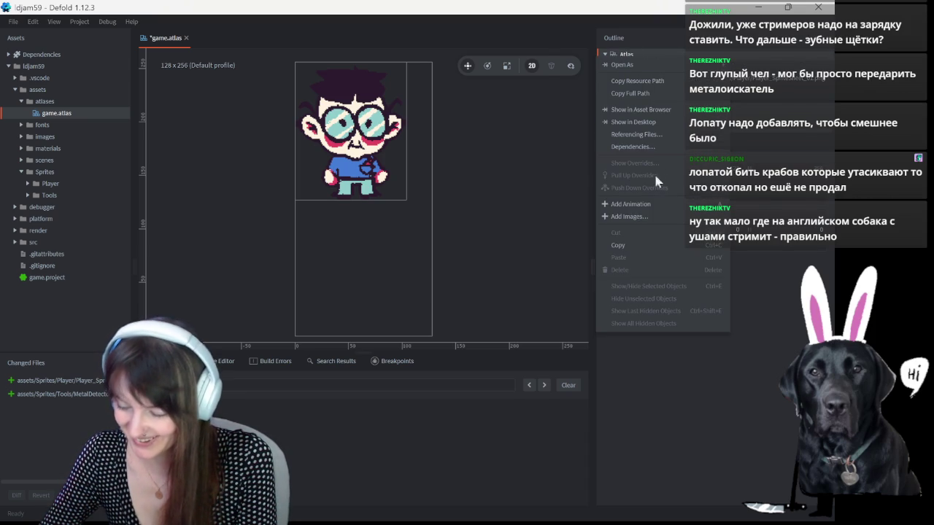
pyautogui.click(642, 218)
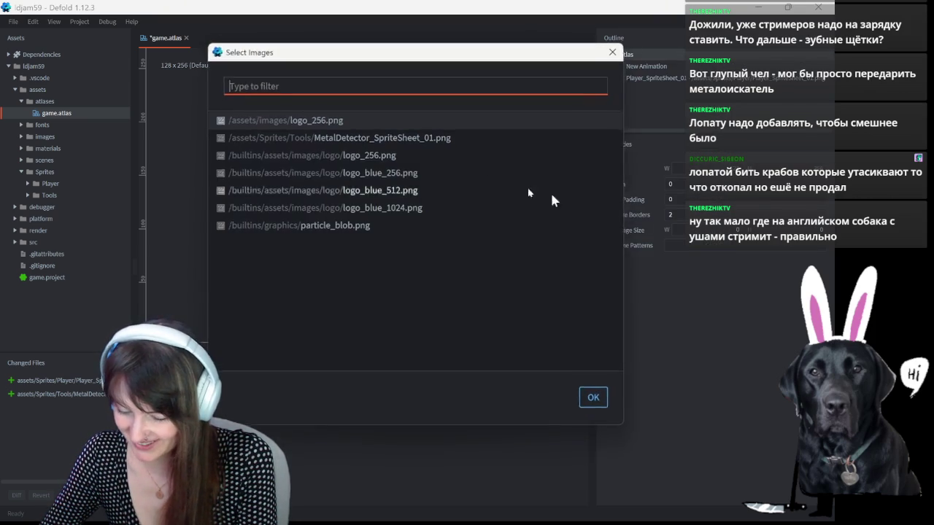
pyautogui.doubleClick(374, 138)
pyautogui.scroll(-1, 420, 207)
pyautogui.scroll(-1, 426, 215)
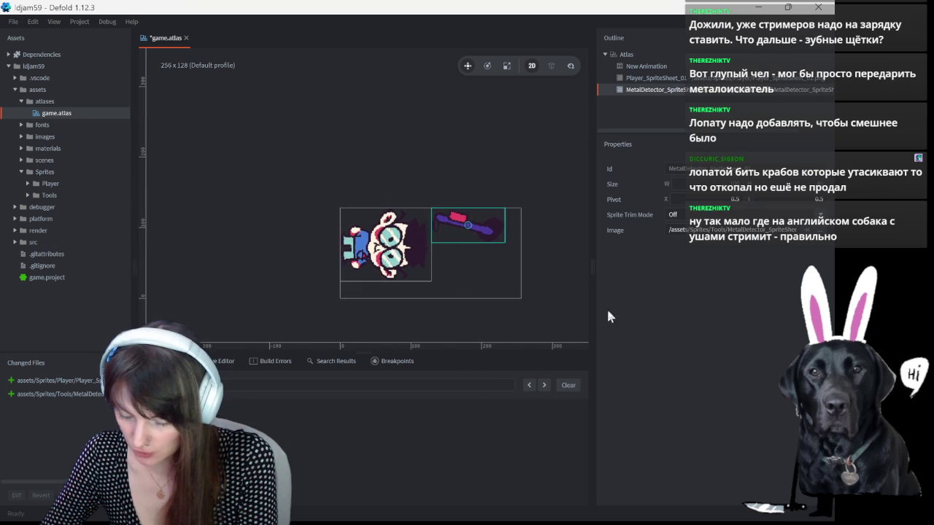
pyautogui.scroll(1, 541, 335)
pyautogui.scroll(1, 546, 330)
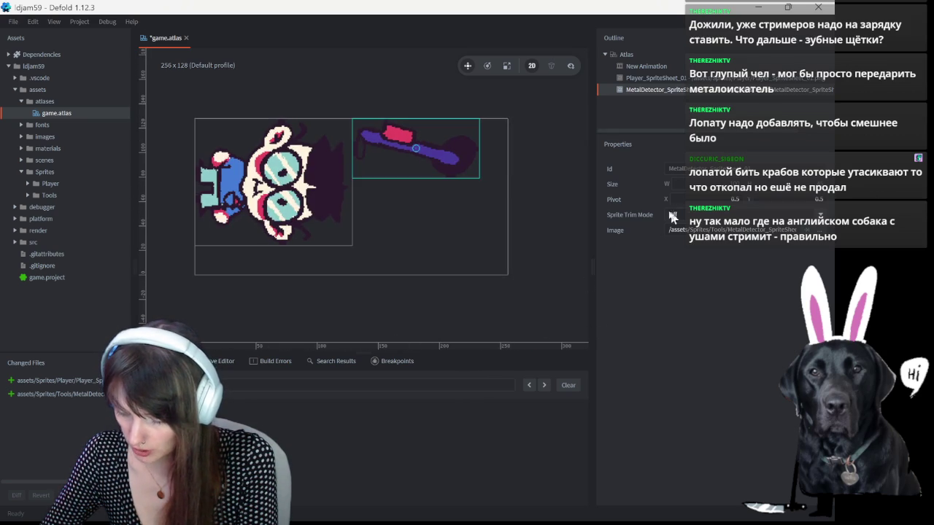
pyautogui.click(294, 171)
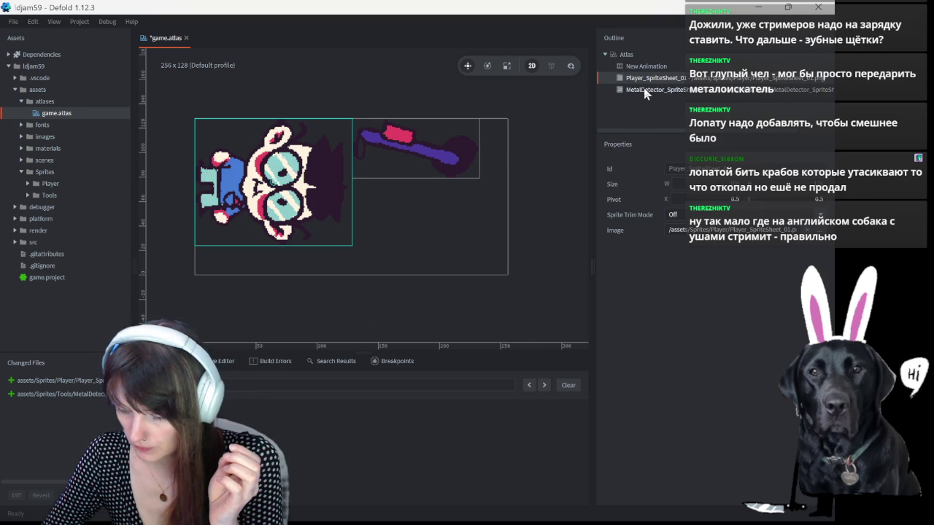
pyautogui.hotkey('ctrl', 's')
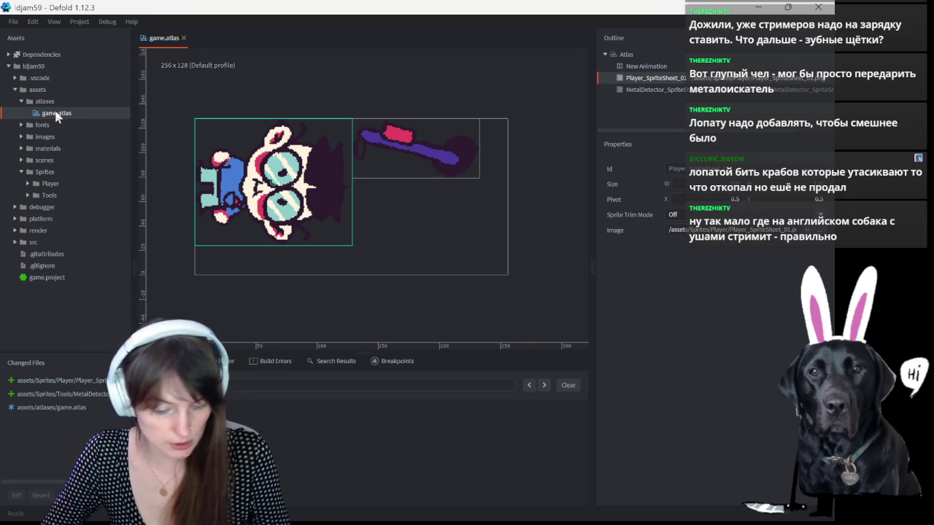
# Step: In GitHub Desktop, enter the commit summary 'atlas, char + metal detector'
pyautogui.hotkey('ctrl', 'b')
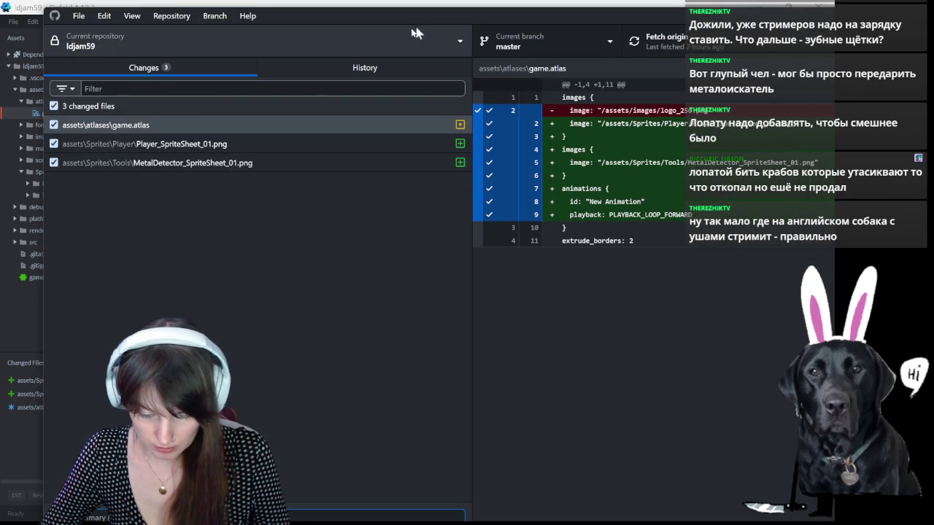
pyautogui.doubleClick(389, 16)
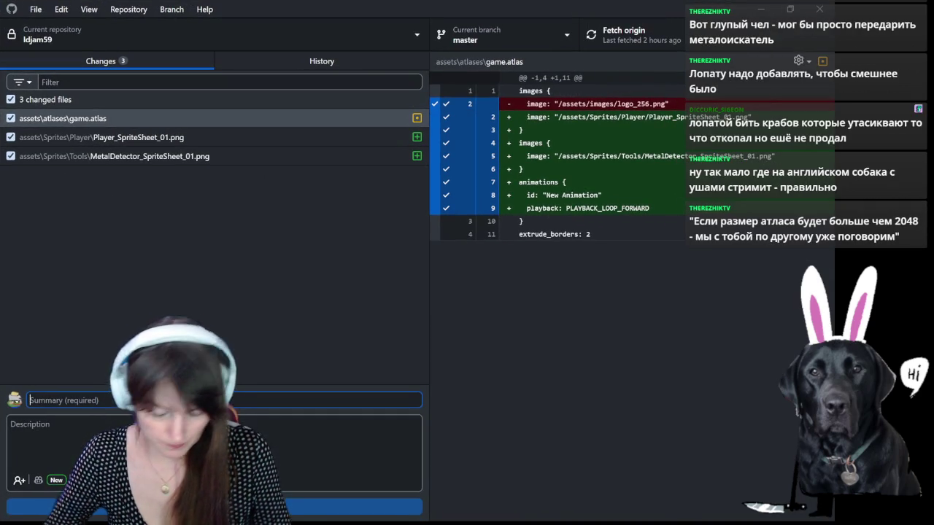
pyautogui.write('фвв')
pyautogui.press('BackSpace')
pyautogui.press('BackSpace')
pyautogui.press('BackSpace')
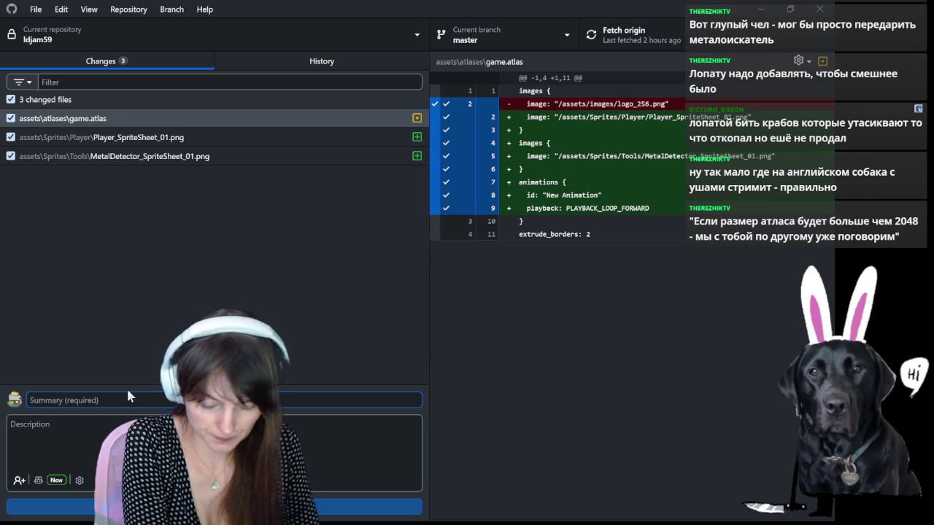
pyautogui.write('atlas, char + metal detector')
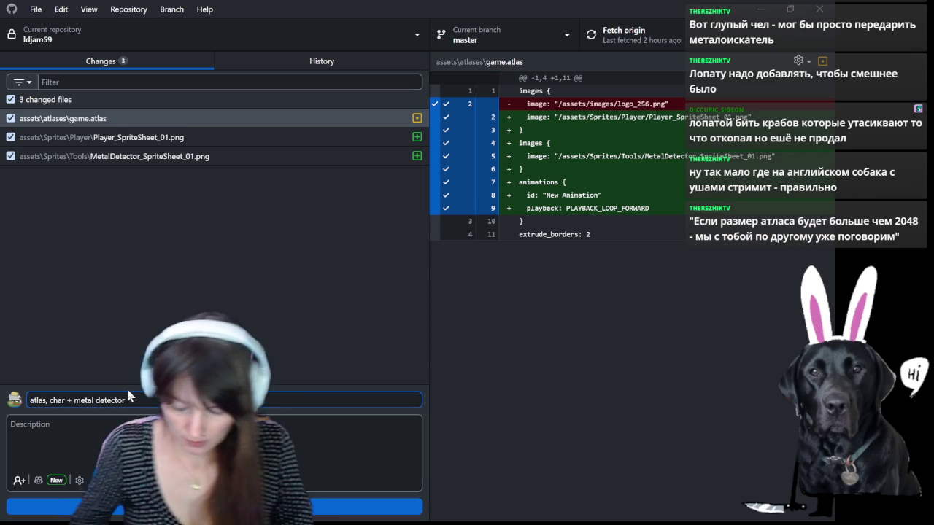
# Step: Commit the three changed files, push them to the remote, and return to Defold
pyautogui.hotkey('ctrl', 'Return')
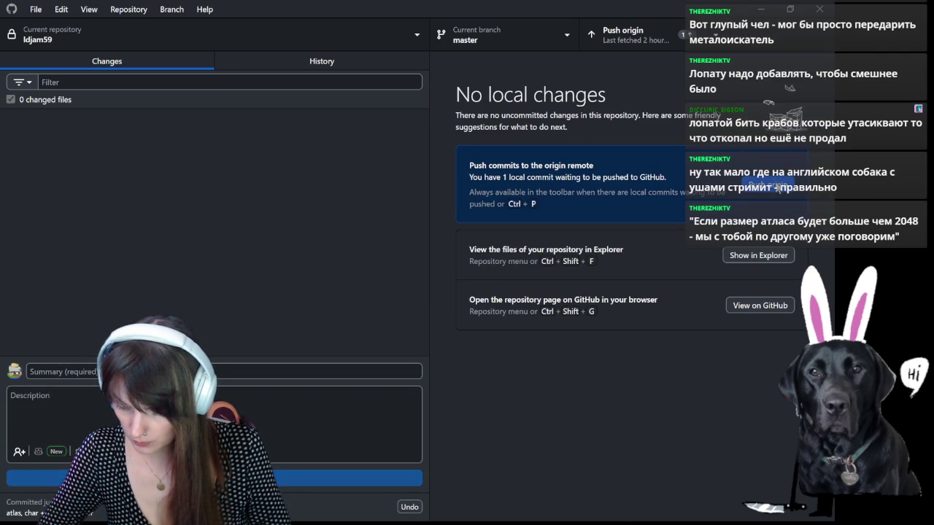
pyautogui.click(770, 183)
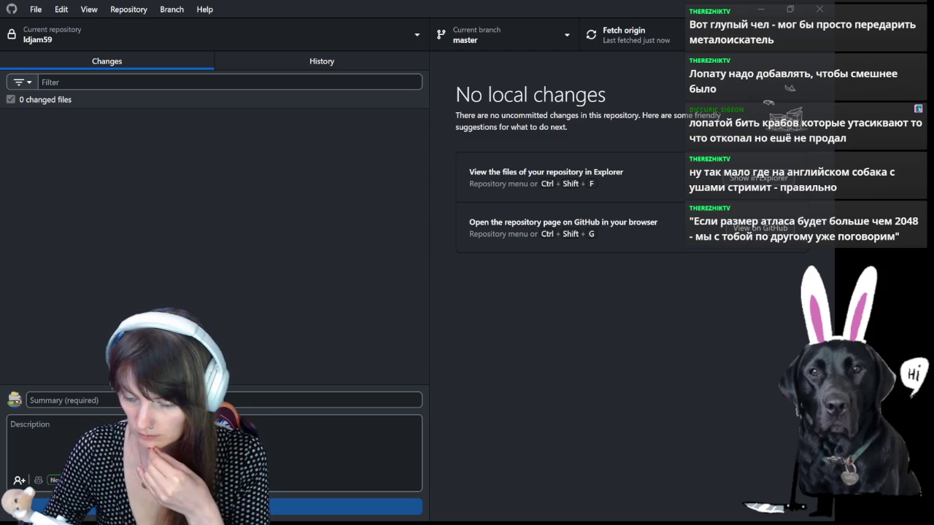
pyautogui.hotkey('alt', 'Tab')
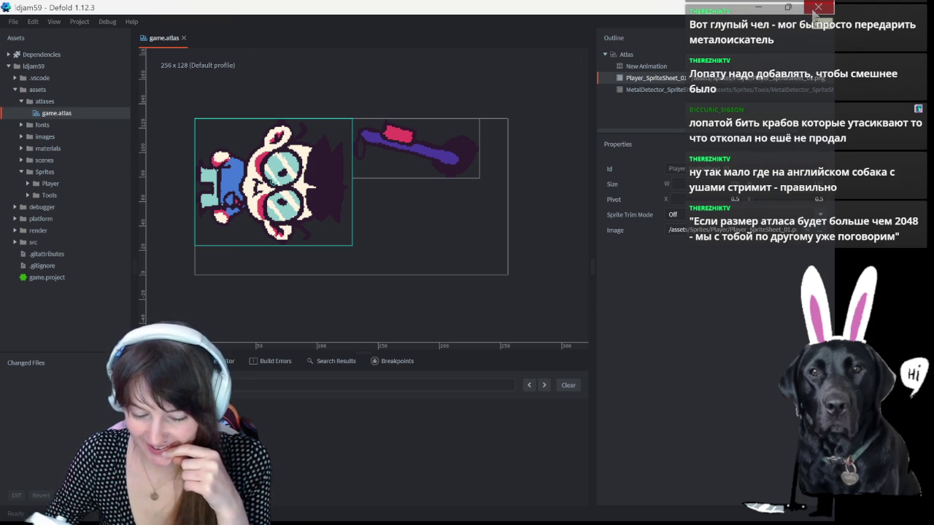
# Step: Minimize Defold, move Explorer aside, and bring up the Game_assets_01 sheet in Aseprite
pyautogui.click(762, 9)
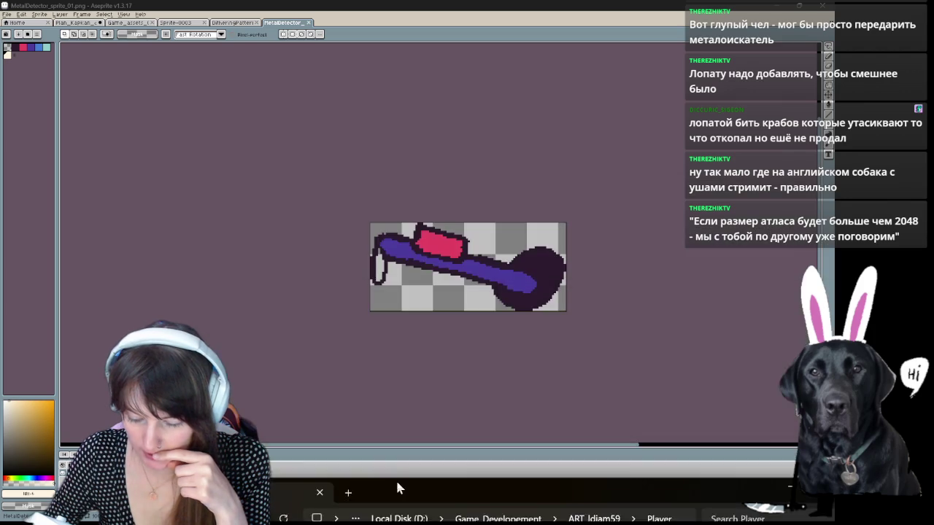
pyautogui.moveTo(438, 200)
pyautogui.mouseDown()
pyautogui.moveTo(243, 117)
pyautogui.moveTo(346, 110)
pyautogui.mouseUp()
pyautogui.click(214, 23)
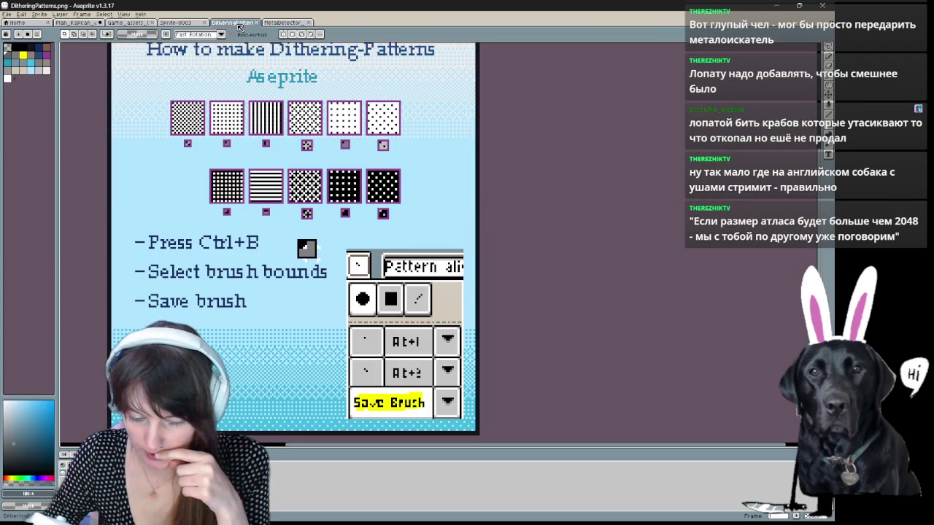
pyautogui.click(181, 24)
pyautogui.click(139, 26)
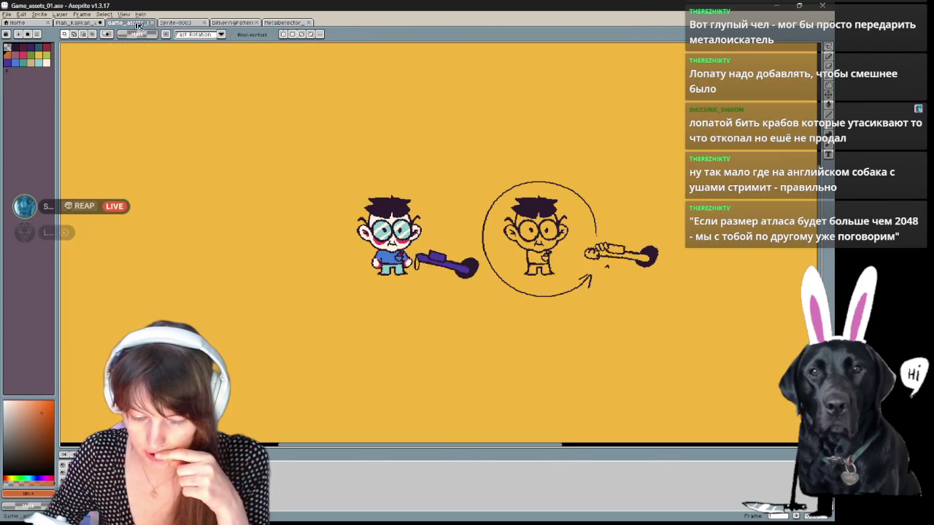
# Step: Pan and zoom around the sheet and drop the selection near its bottom
pyautogui.scroll(-3, 496, 208)
pyautogui.scroll(2, 521, 206)
pyautogui.scroll(1, 522, 207)
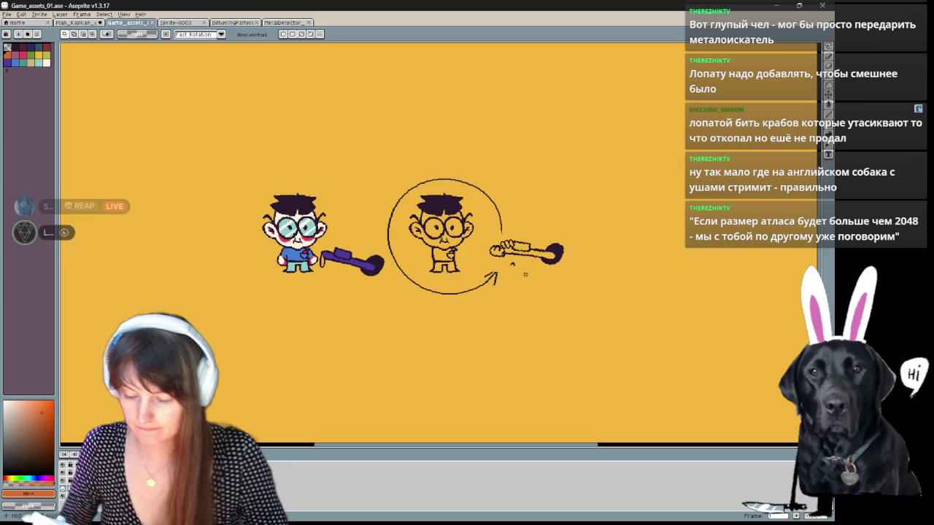
pyautogui.moveTo(441, 301); pyautogui.dragTo(471, 323)
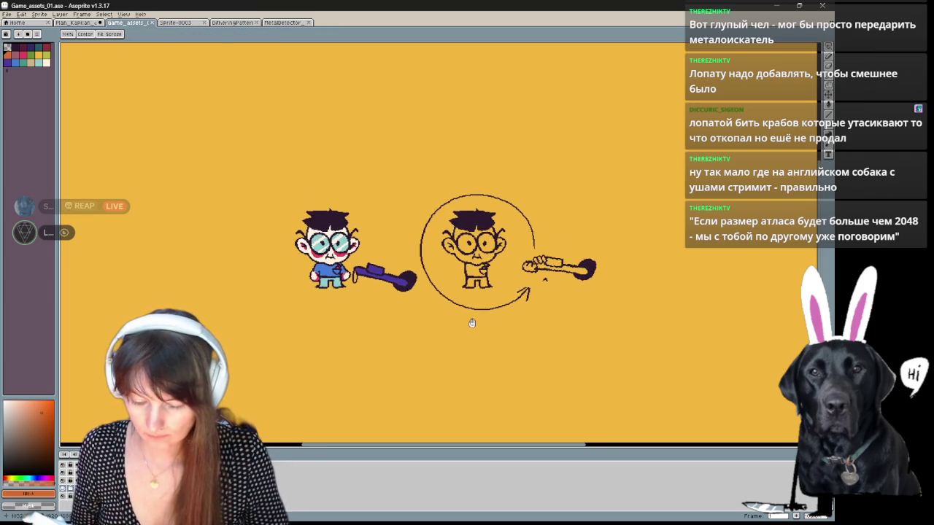
pyautogui.press('space')
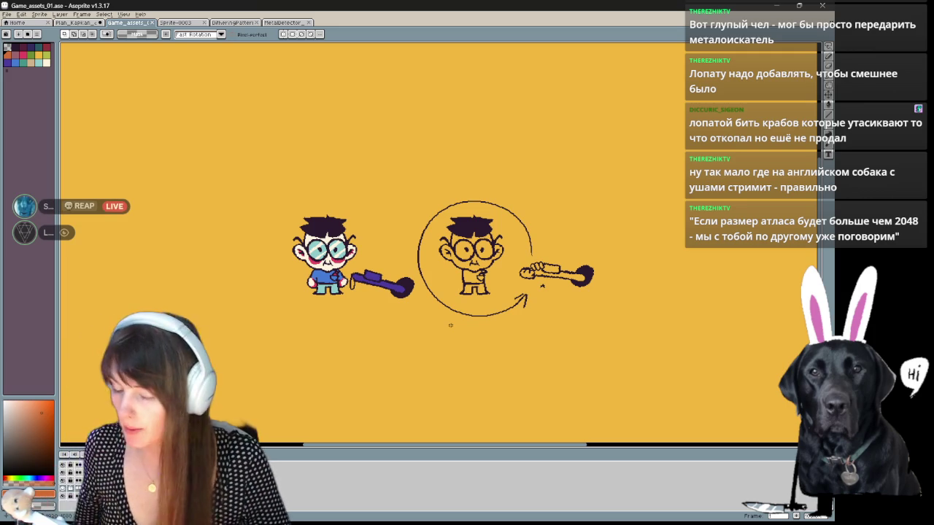
pyautogui.scroll(-5, 288, 194)
pyautogui.scroll(2, 241, 208)
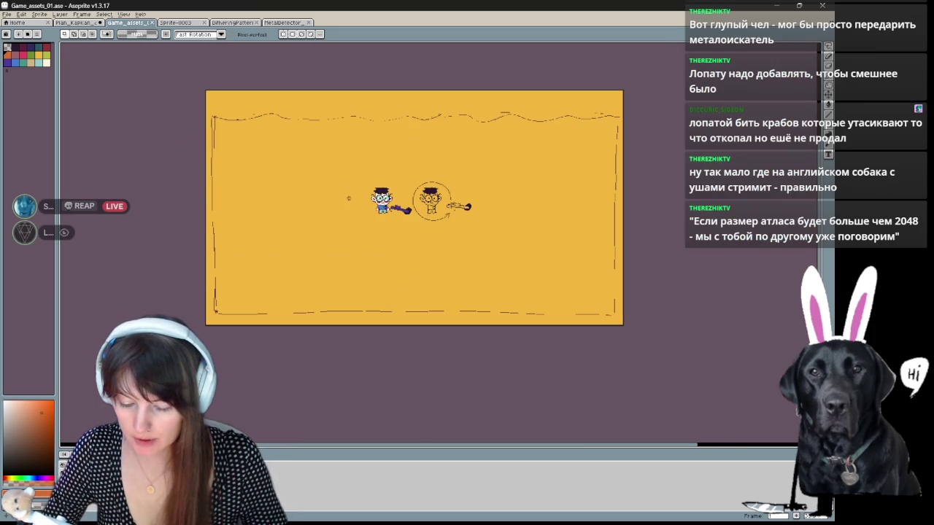
pyautogui.scroll(2, 349, 198)
pyautogui.scroll(-2, 349, 198)
pyautogui.moveTo(567, 144); pyautogui.dragTo(485, 170)
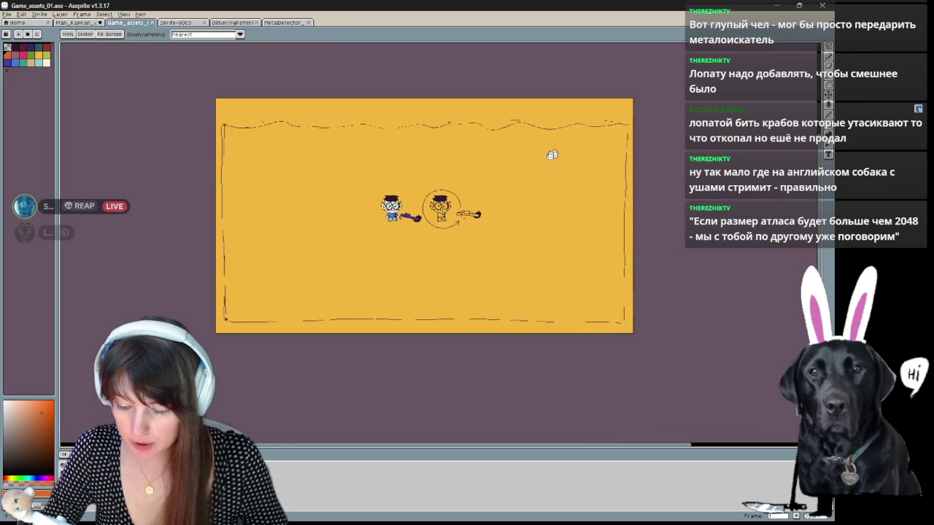
pyautogui.scroll(1, 373, 302)
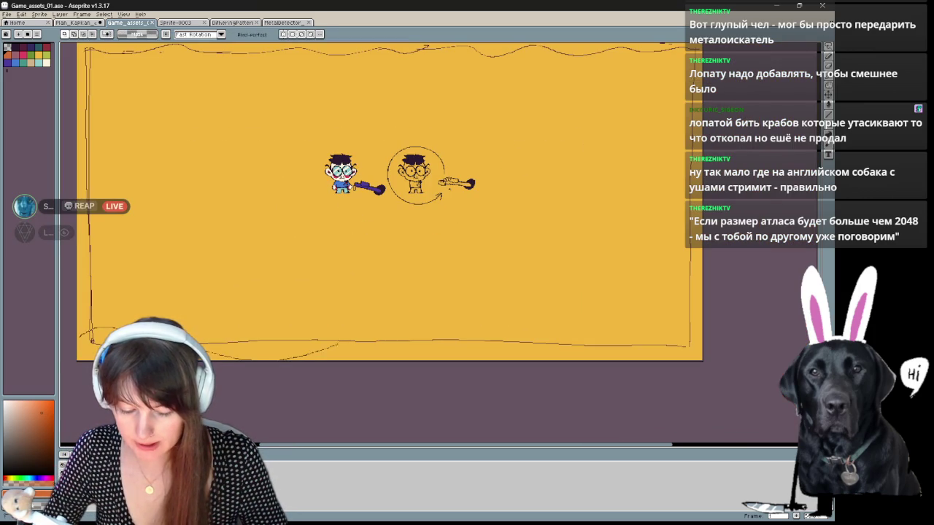
pyautogui.moveTo(383, 320); pyautogui.dragTo(481, 414)
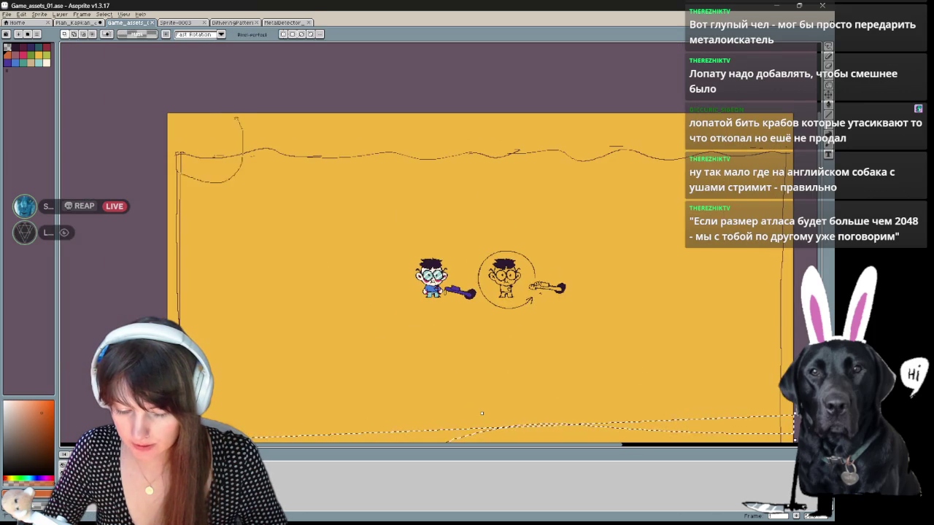
pyautogui.moveTo(387, 284); pyautogui.dragTo(325, 206)
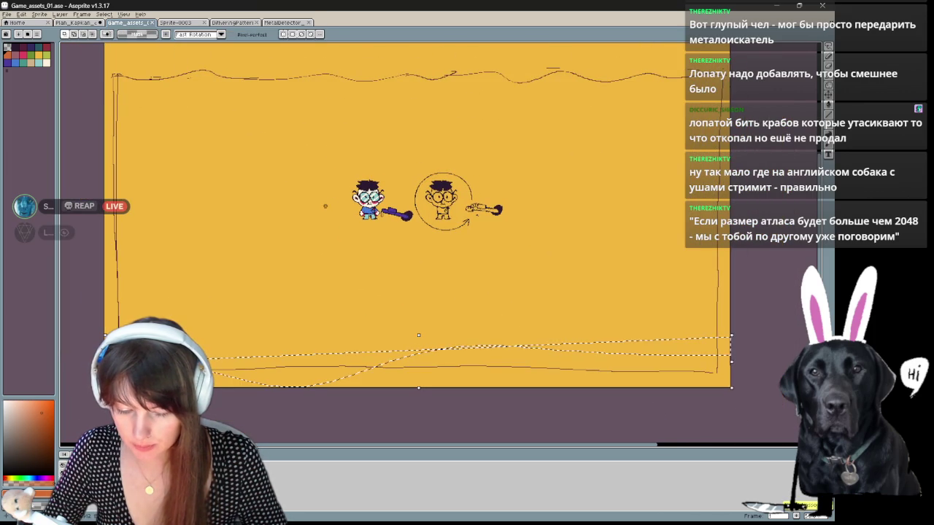
pyautogui.hotkey('ctrl', 'd')
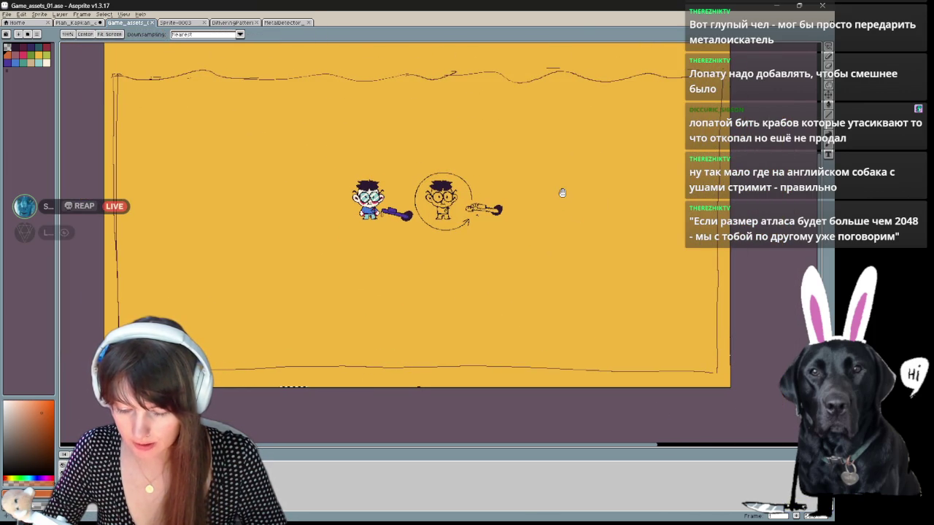
pyautogui.scroll(1, 559, 191)
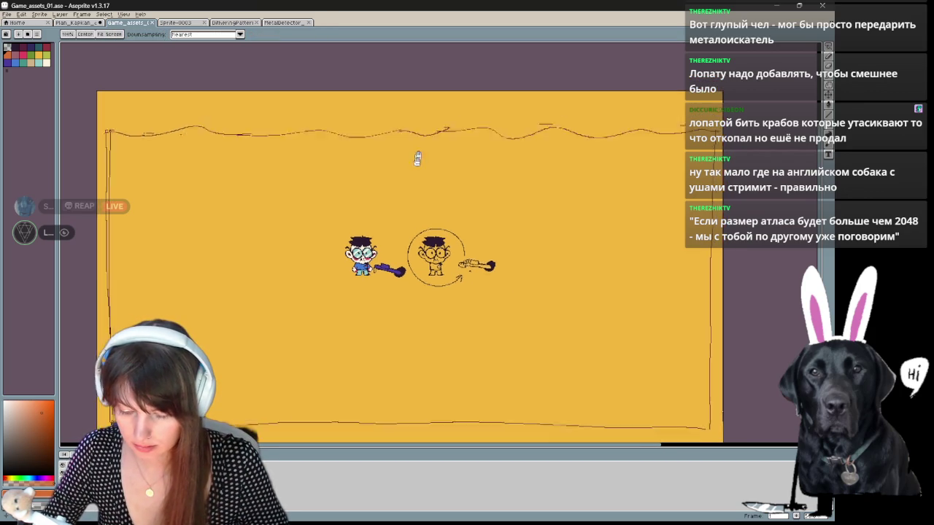
pyautogui.hscroll(-1, 417, 135)
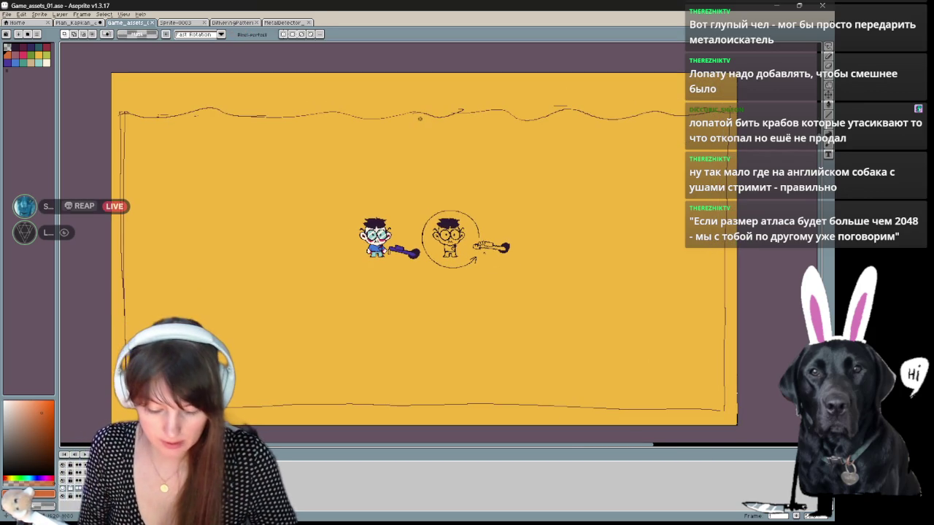
# Step: Toggle the coloured sprite and orange background layers off and on to check them
pyautogui.click(64, 489)
pyautogui.click(64, 490)
pyautogui.click(67, 498)
pyautogui.click(66, 496)
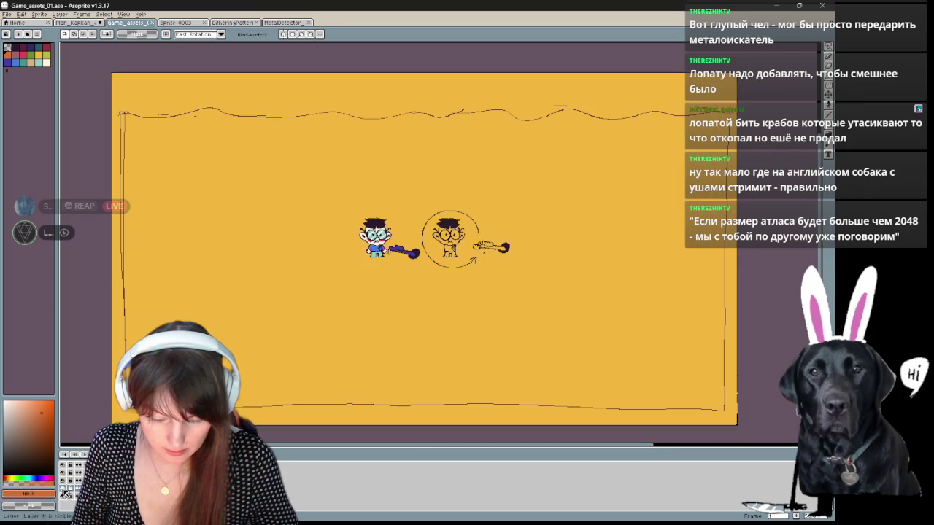
pyautogui.click(64, 483)
pyautogui.click(64, 483)
# Step: Undo the straight line and wavy stroke across the top, then choose a blue pencil
pyautogui.press('l')
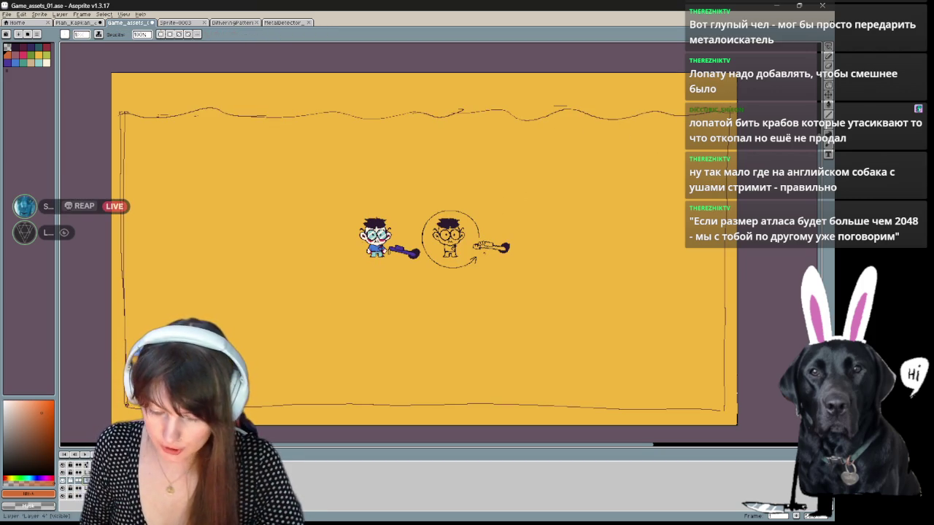
pyautogui.press('b')
pyautogui.moveTo(407, 125); pyautogui.dragTo(722, 129)
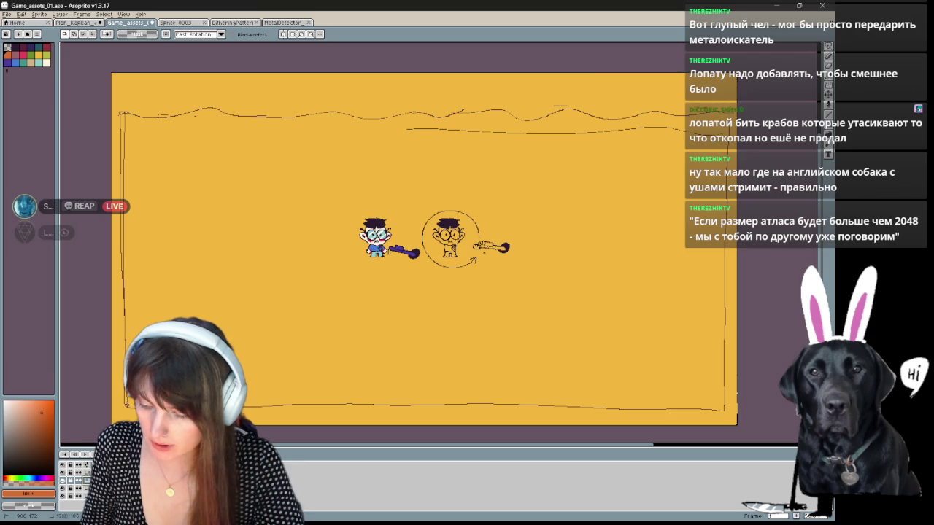
pyautogui.hotkey('ctrl', 'z')
pyautogui.hotkey('ctrl', 'z')
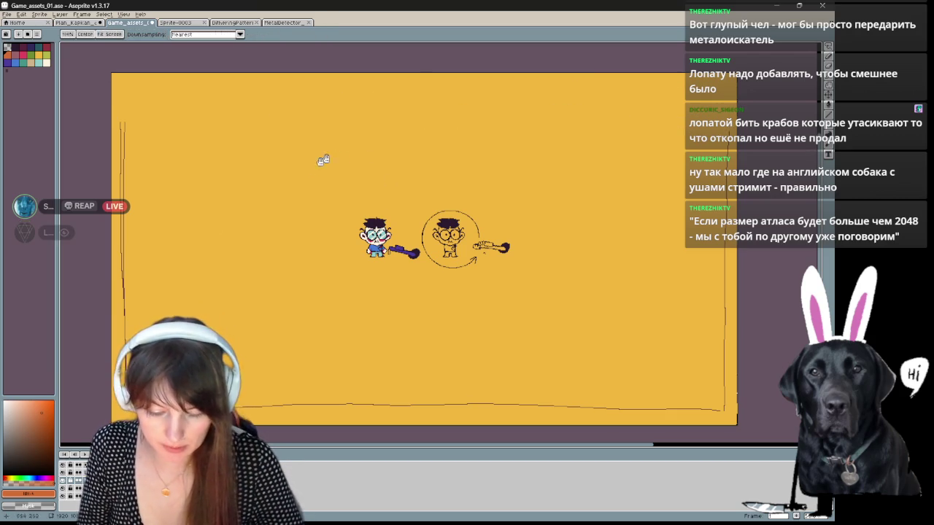
pyautogui.scroll(1, 175, 99)
pyautogui.press('b')
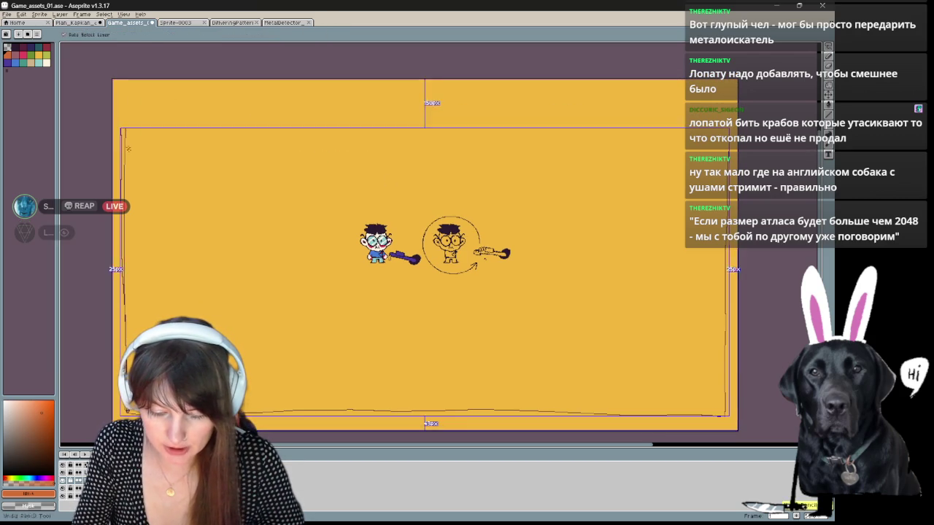
pyautogui.click(29, 47)
# Step: Sketch a blue box with a circle inside above the characters
pyautogui.moveTo(124, 165); pyautogui.dragTo(124, 82)
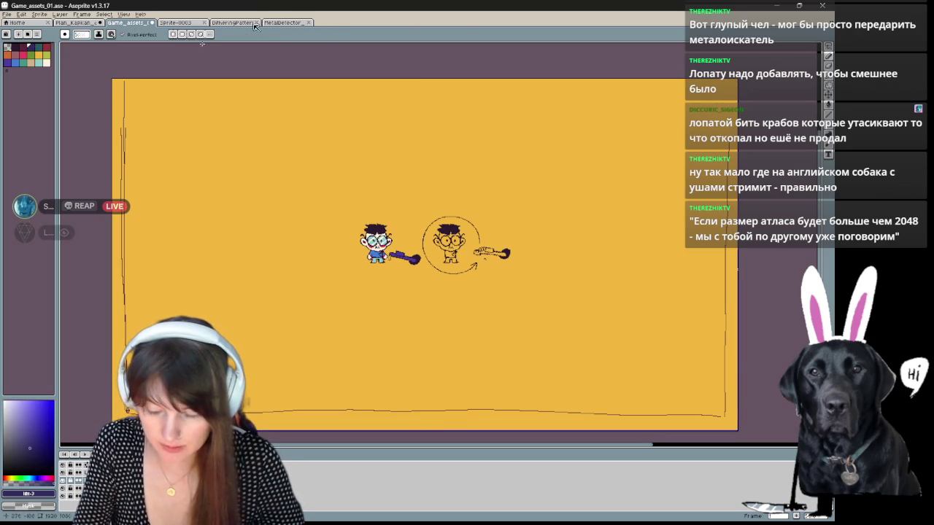
pyautogui.moveTo(728, 115); pyautogui.dragTo(727, 162)
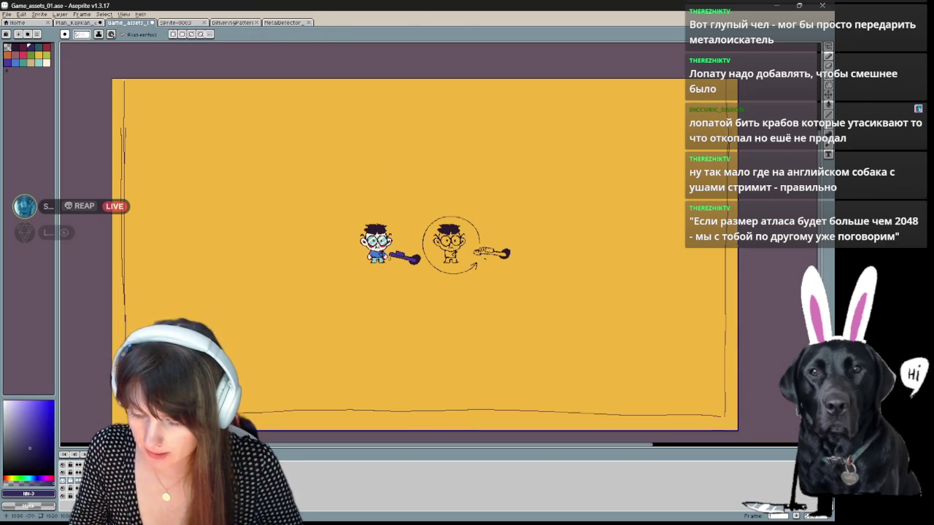
pyautogui.moveTo(350, 82); pyautogui.dragTo(490, 165)
pyautogui.moveTo(297, 86); pyautogui.dragTo(493, 188)
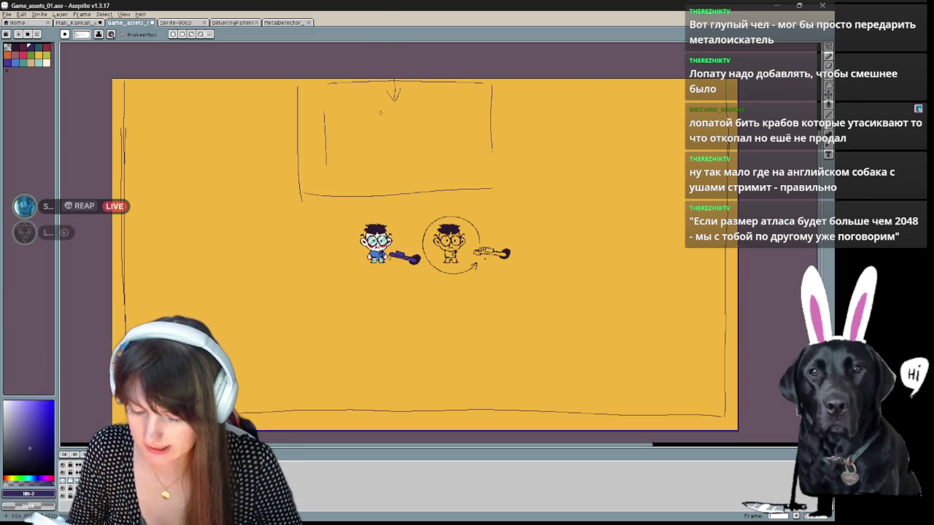
pyautogui.moveTo(393, 106)
pyautogui.mouseDown()
pyautogui.moveTo(388, 145)
pyautogui.moveTo(403, 146)
pyautogui.mouseUp()
# Step: Undo the box and circle sketch, then pan the sheet up and right
pyautogui.press('v')
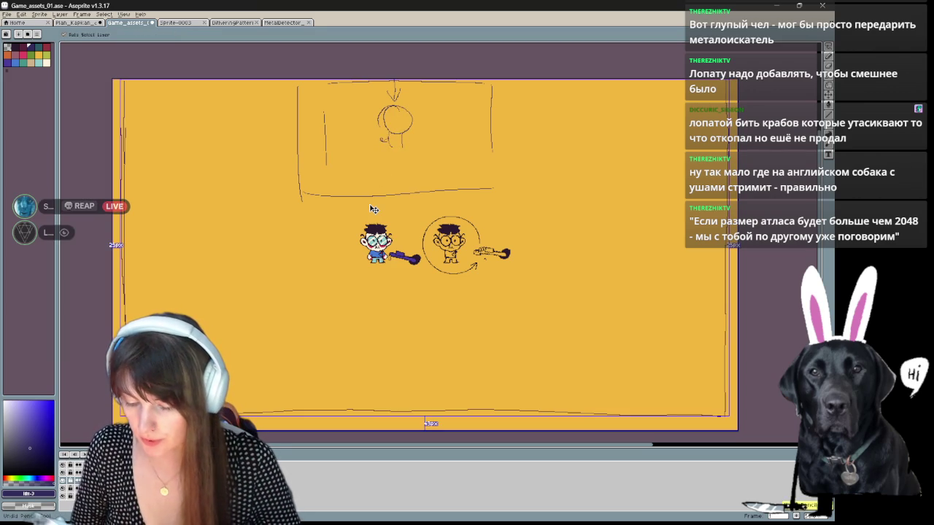
pyautogui.hotkey('ctrl', 'z')
pyautogui.hotkey('ctrl', 'z')
pyautogui.hotkey('ctrl', 'z')
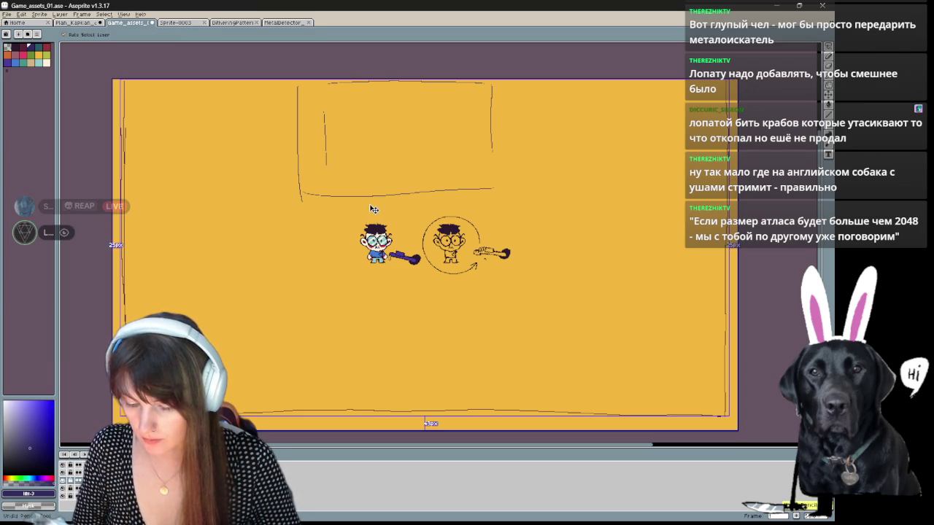
pyautogui.hotkey('ctrl', 'z')
pyautogui.hotkey('ctrl', 'z')
pyautogui.hotkey('ctrl', 'z')
pyautogui.hotkey('ctrl', 'z')
pyautogui.hotkey('ctrl', 'z')
pyautogui.press('h')
pyautogui.moveTo(369, 202)
pyautogui.mouseDown()
pyautogui.moveTo(574, 327)
pyautogui.moveTo(548, 341)
pyautogui.mouseUp()
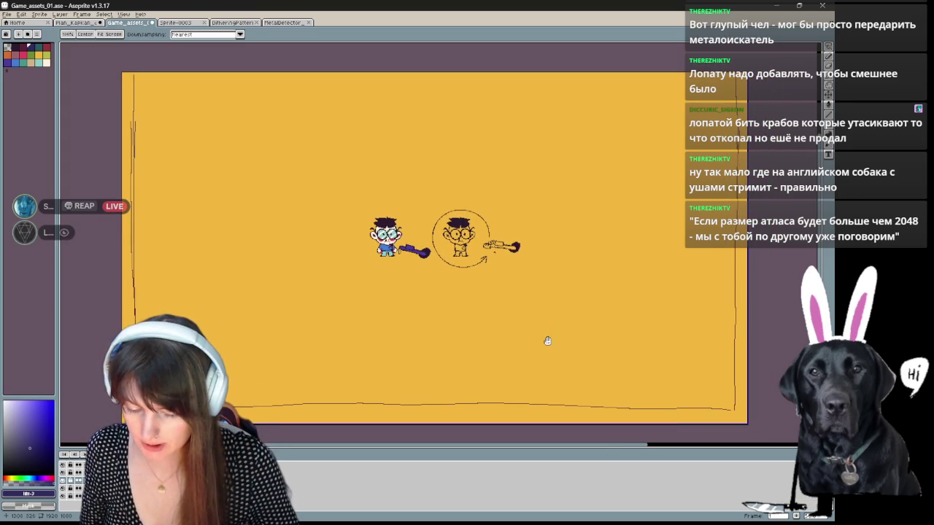
pyautogui.press('b')
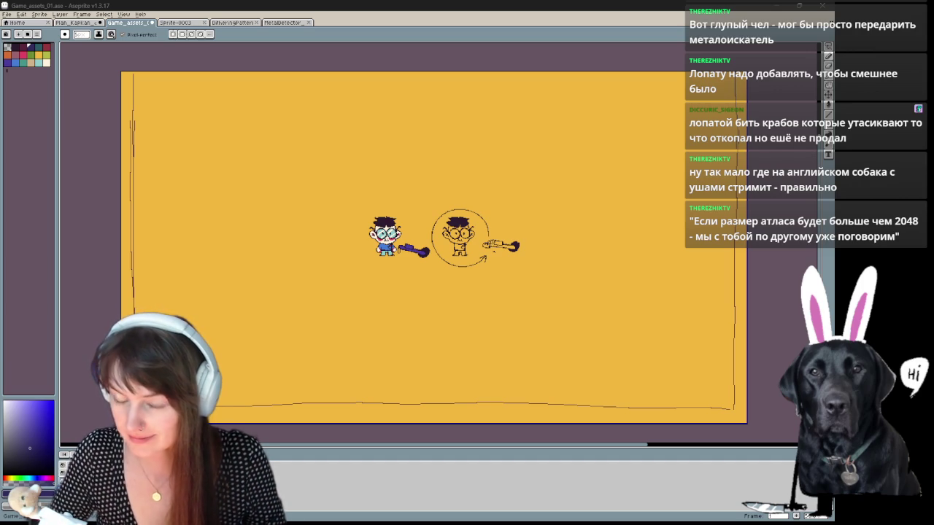
pyautogui.moveTo(533, 227); pyautogui.dragTo(484, 219)
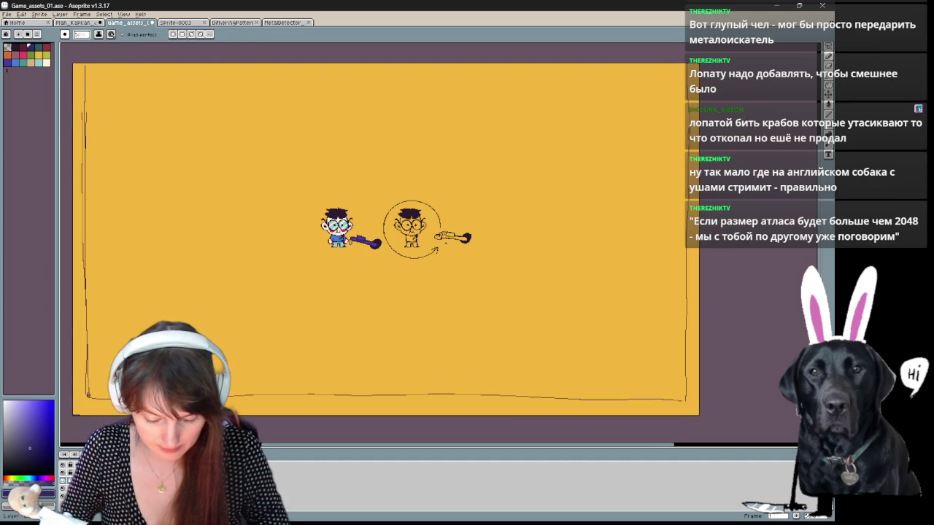
# Step: Delete and restore the lasso selection's contents, then leave transform mode
pyautogui.press('m')
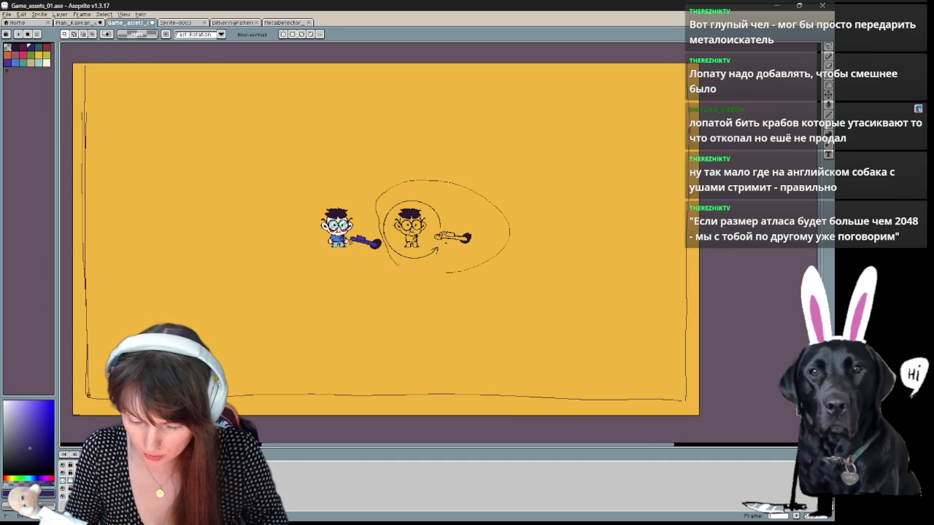
pyautogui.press('Delete')
pyautogui.hotkey('ctrl', 'z')
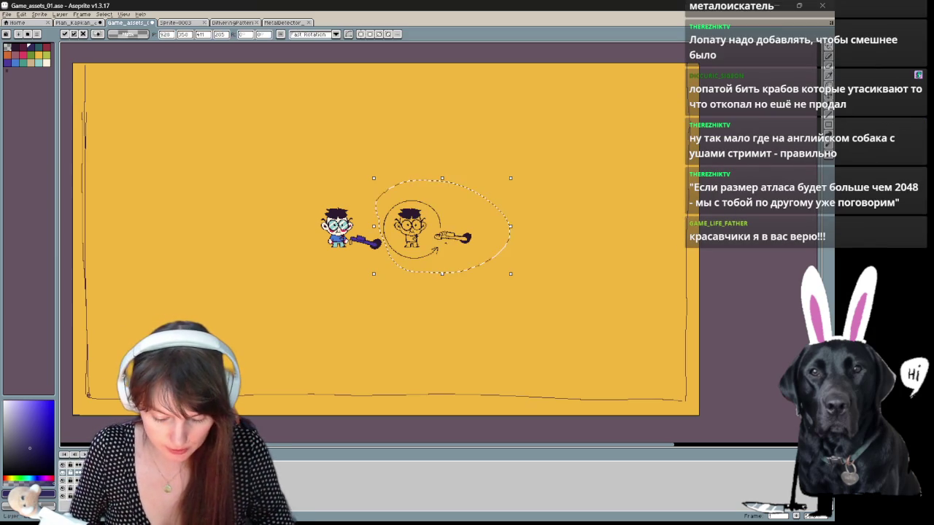
pyautogui.press('Return')
# Step: Rename the sketch layer to Sketches and hide it
pyautogui.hotkey('shift', 'p')
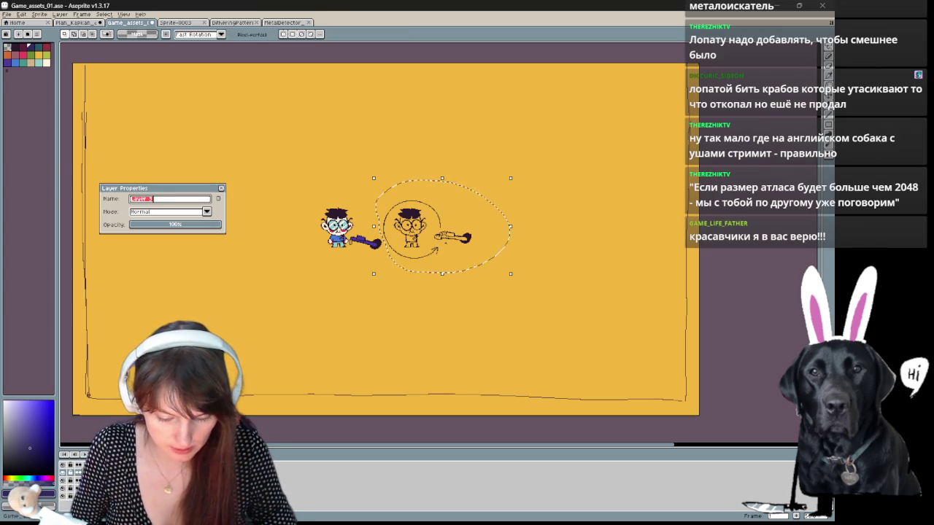
pyautogui.write('Sketches')
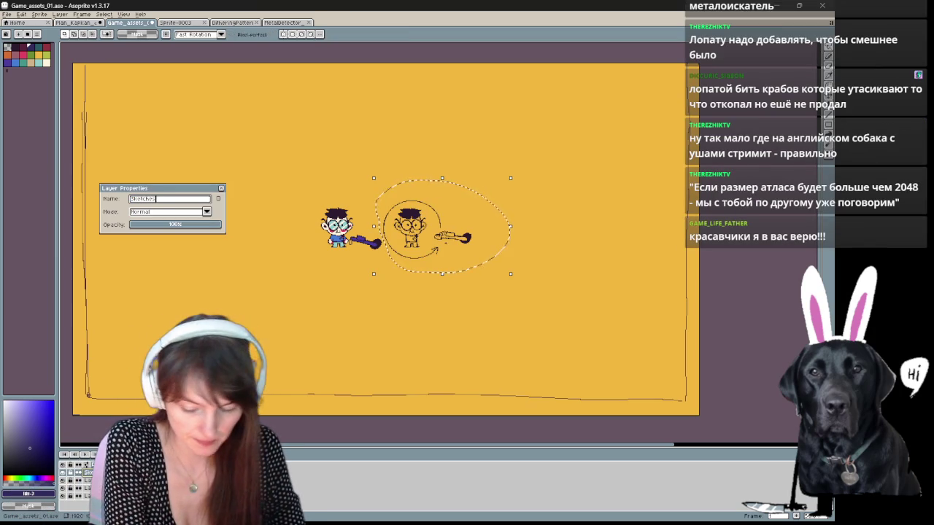
pyautogui.press('Return')
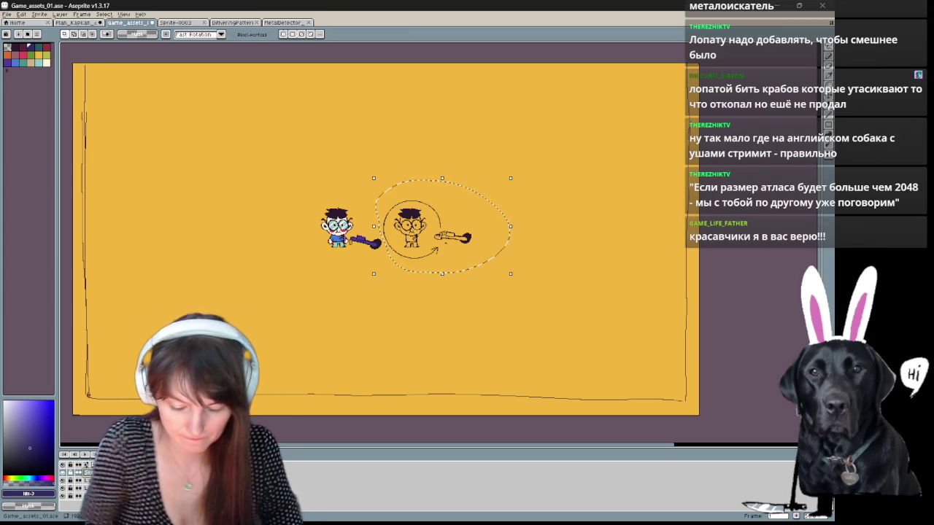
pyautogui.click(65, 476)
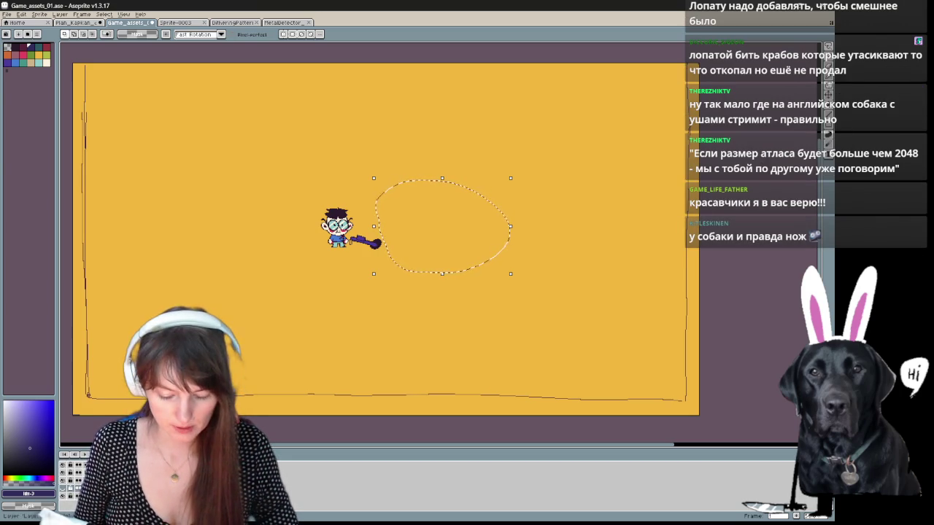
# Step: Check Layer 2's properties and give another layer a new name
pyautogui.hotkey('shift', 'p')
pyautogui.write('Line')
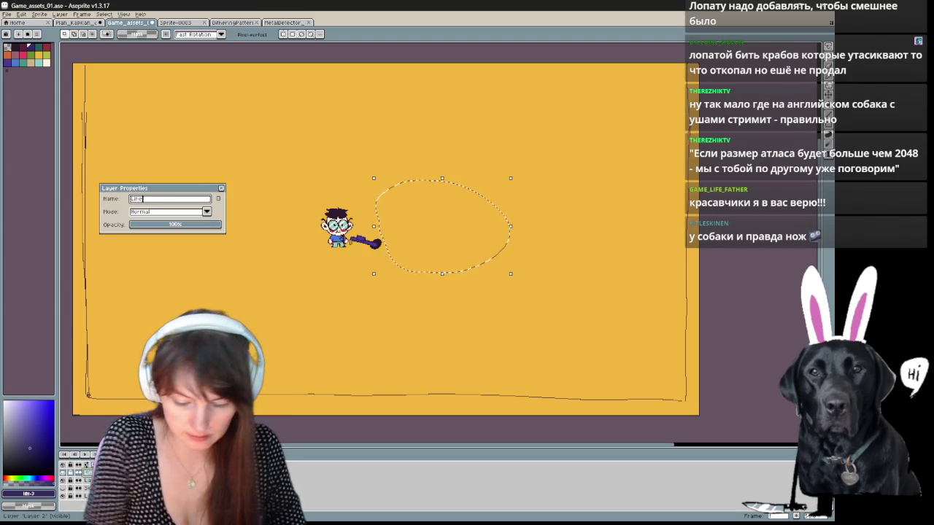
pyautogui.press('Return')
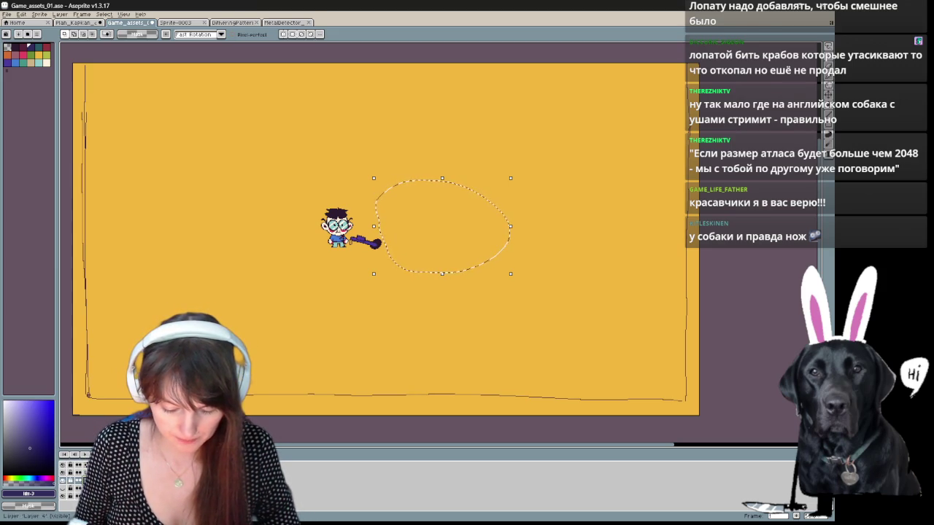
pyautogui.hotkey('shift', 'p')
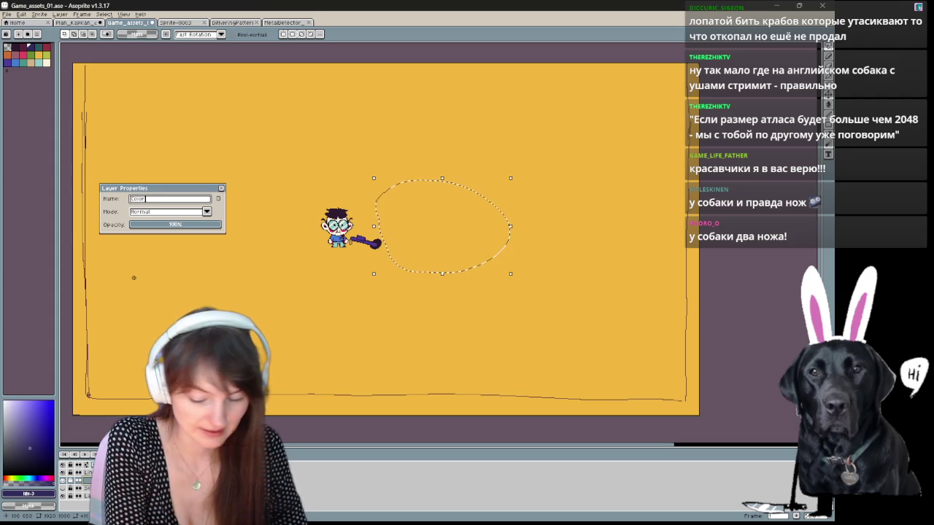
pyautogui.press('Return')
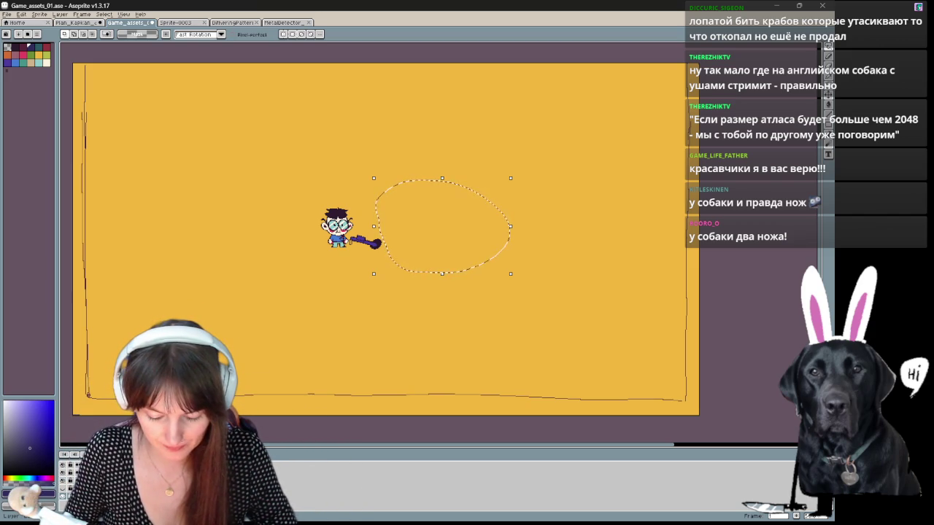
# Step: Rename Layer 1 to Background
pyautogui.hotkey('shift', 'p')
pyautogui.write('Backgro')
pyautogui.press('Return')
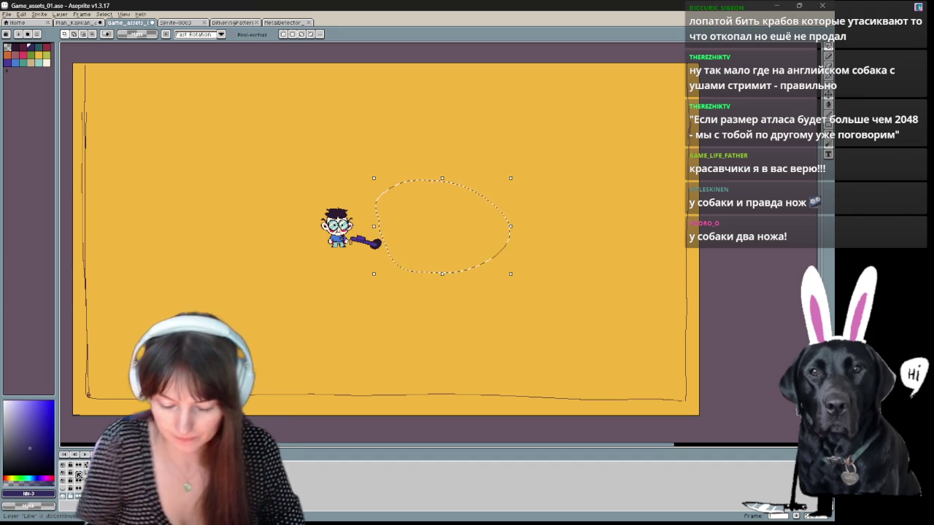
pyautogui.moveTo(409, 315); pyautogui.dragTo(426, 294)
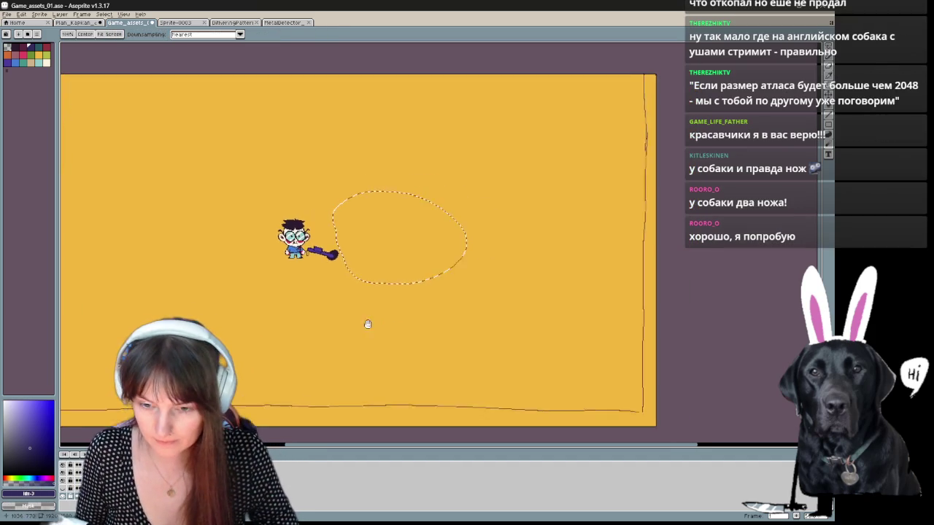
# Step: Move the Background layer above Sketches in the timeline
pyautogui.doubleClick(86, 488)
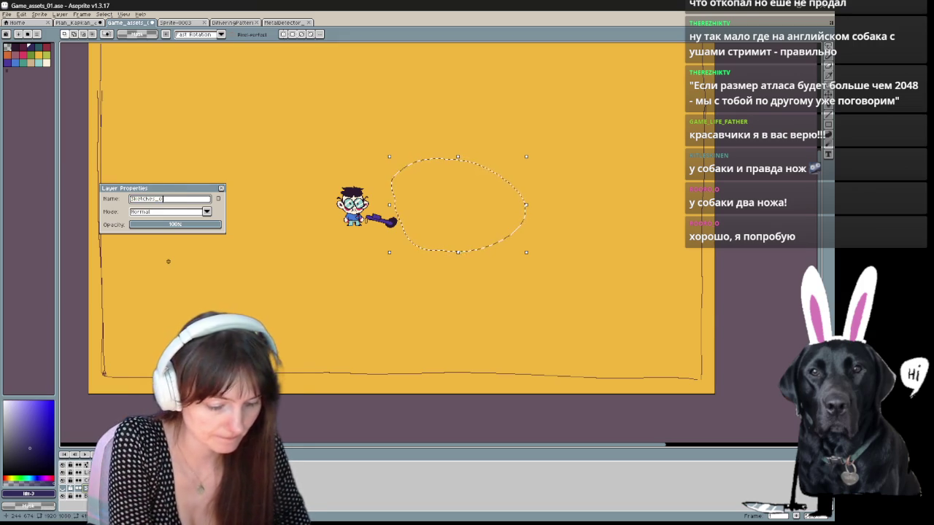
pyautogui.press('Return')
pyautogui.moveTo(80, 496); pyautogui.dragTo(81, 483)
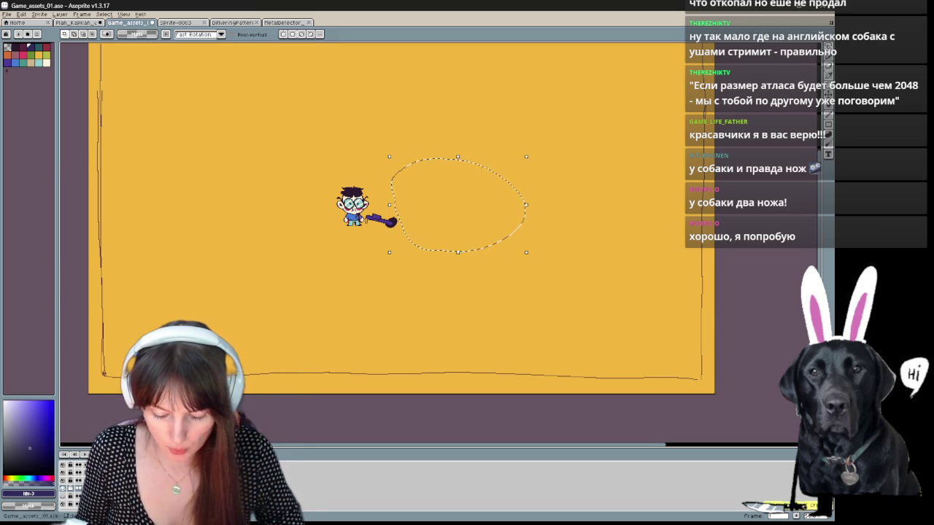
pyautogui.doubleClick(82, 483)
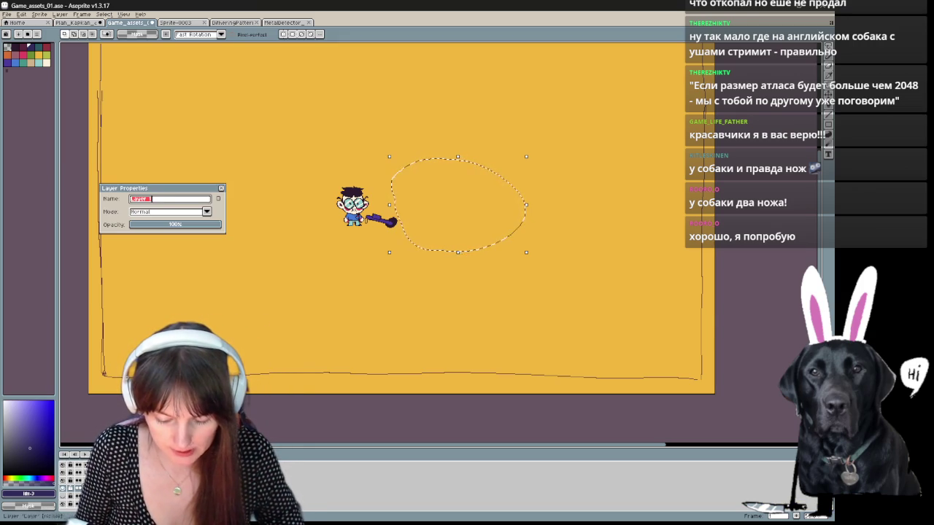
pyautogui.press('Return')
# Step: Clear the lasso selection and pan the canvas
pyautogui.hotkey('ctrl', 'd')
pyautogui.moveTo(482, 310)
pyautogui.mouseDown()
pyautogui.moveTo(625, 282)
pyautogui.moveTo(544, 315)
pyautogui.moveTo(552, 302)
pyautogui.moveTo(544, 303)
pyautogui.mouseUp()
pyautogui.moveTo(292, 383)
pyautogui.mouseDown()
pyautogui.moveTo(269, 381)
pyautogui.moveTo(270, 398)
pyautogui.moveTo(302, 375)
pyautogui.mouseUp()
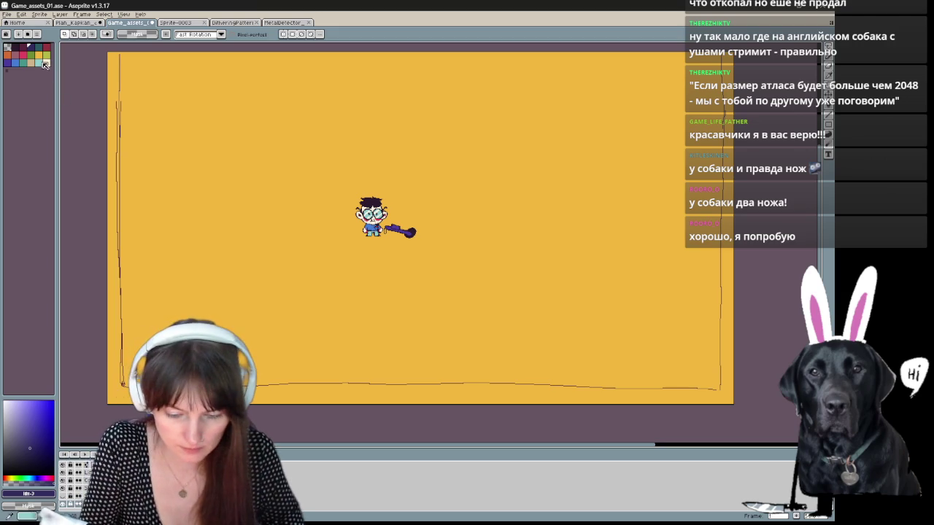
# Step: Pick the dark blue colour from the palette
pyautogui.click(39, 62)
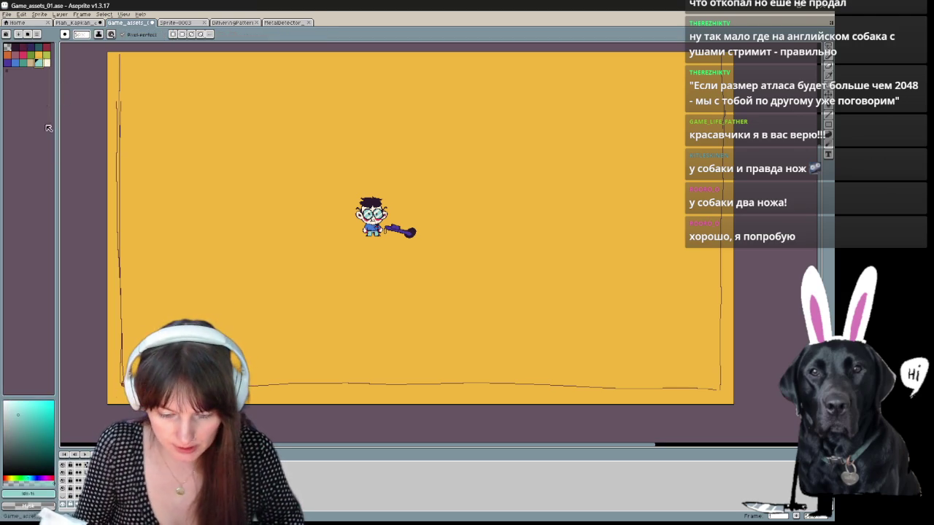
pyautogui.click(16, 63)
pyautogui.scroll(-1, 161, 167)
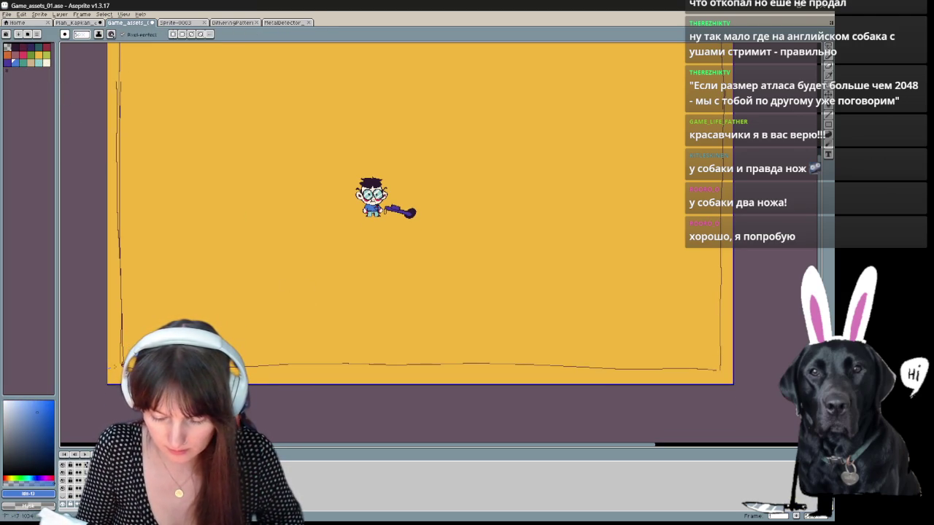
pyautogui.moveTo(266, 356); pyautogui.dragTo(232, 395)
pyautogui.press('b')
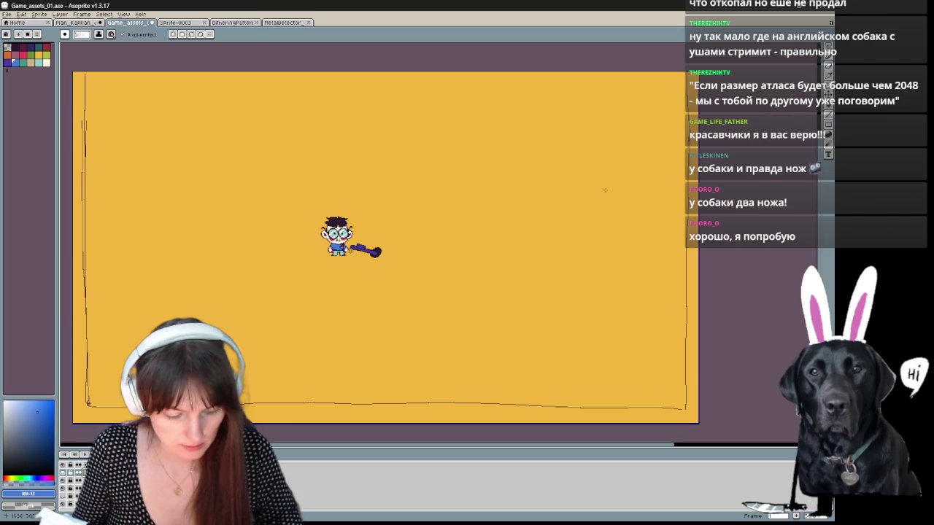
# Step: Lasso around the canvas's right side, then drop the selection
pyautogui.press('q')
pyautogui.moveTo(661, 75)
pyautogui.mouseDown()
pyautogui.moveTo(552, 350)
pyautogui.moveTo(55, 73)
pyautogui.mouseUp()
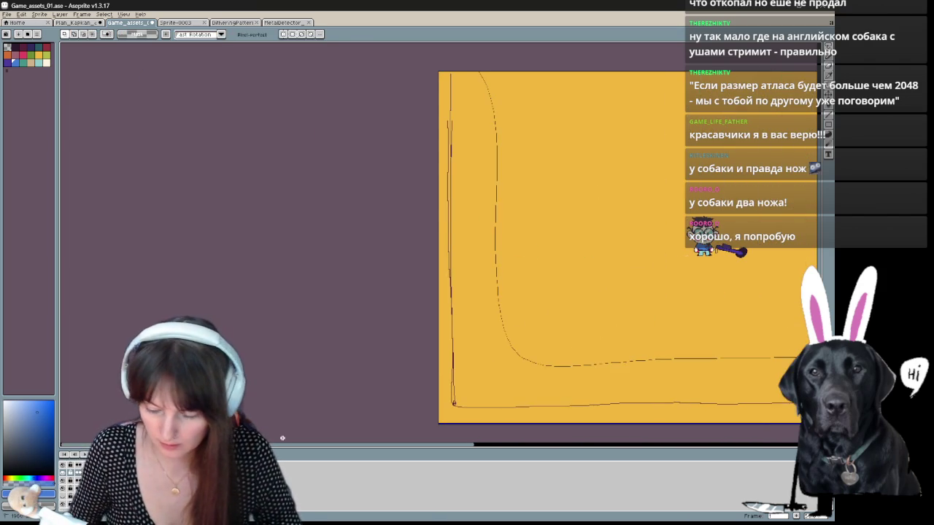
pyautogui.moveTo(282, 438); pyautogui.dragTo(282, 438)
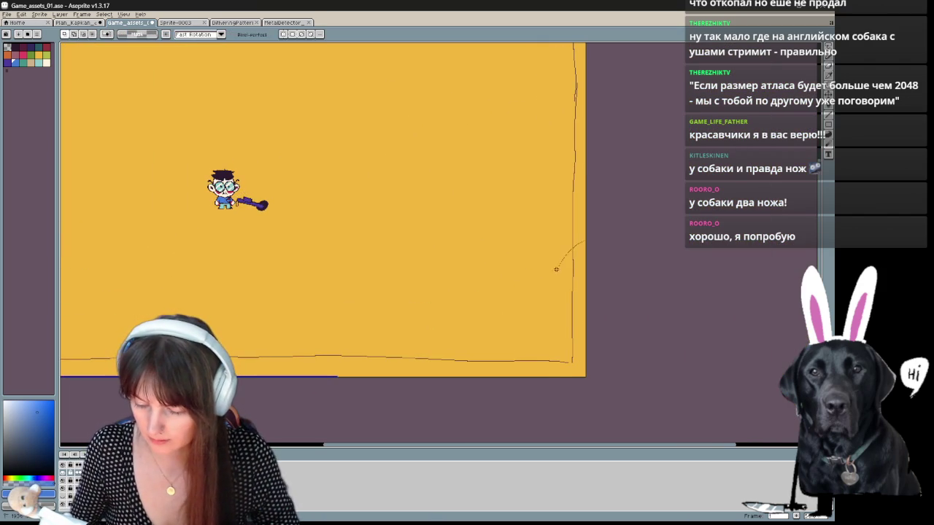
pyautogui.hotkey('ctrl', 'd')
pyautogui.moveTo(528, 204)
pyautogui.mouseDown()
pyautogui.moveTo(523, 270)
pyautogui.moveTo(693, 199)
pyautogui.mouseUp()
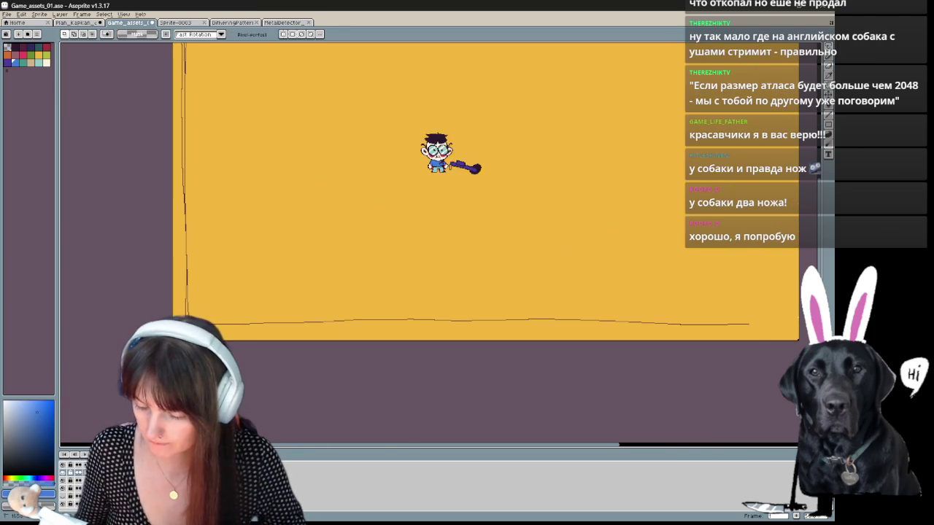
# Step: Lasso and delete the stray lines along the canvas's left edge
pyautogui.moveTo(172, 294); pyautogui.dragTo(255, 404)
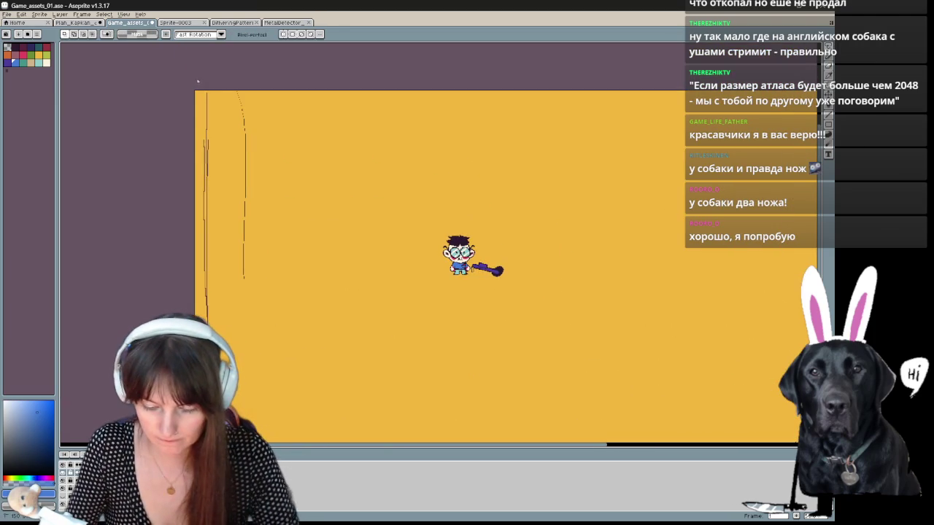
pyautogui.press('Delete')
pyautogui.hotkey('ctrl', 'd')
pyautogui.moveTo(474, 349); pyautogui.dragTo(310, 244)
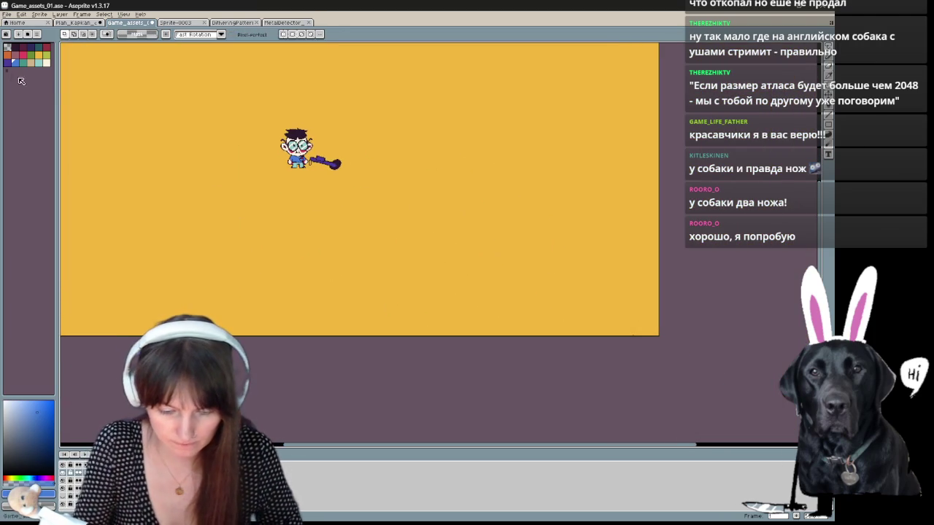
# Step: Draw a wavy blue shoreline across the sand, redrawing it after one undo
pyautogui.scroll(1, 413, 306)
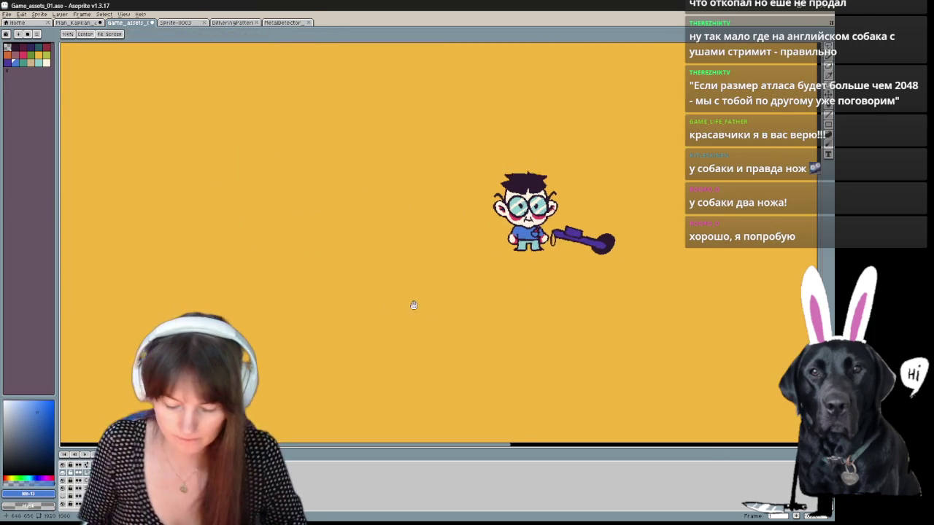
pyautogui.scroll(1, 170, 131)
pyautogui.press('b')
pyautogui.moveTo(169, 130); pyautogui.dragTo(683, 297)
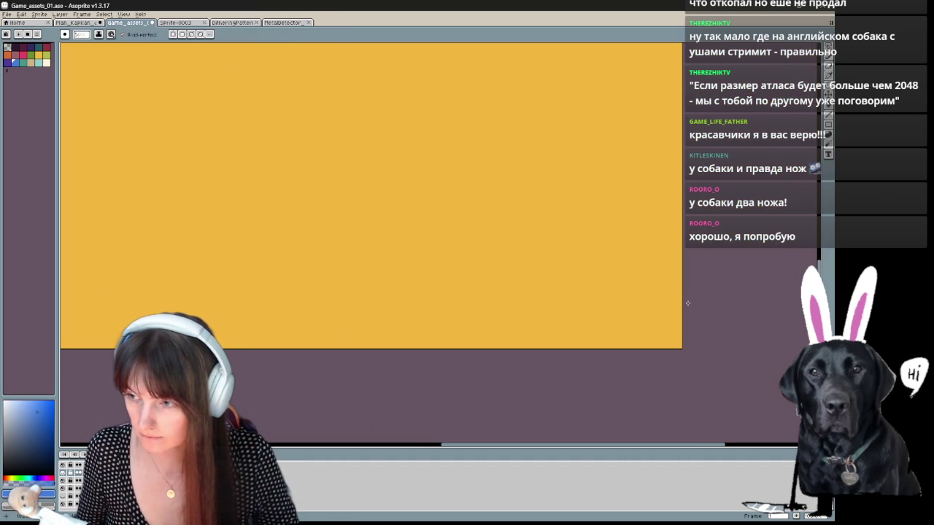
pyautogui.moveTo(613, 273); pyautogui.dragTo(409, 283)
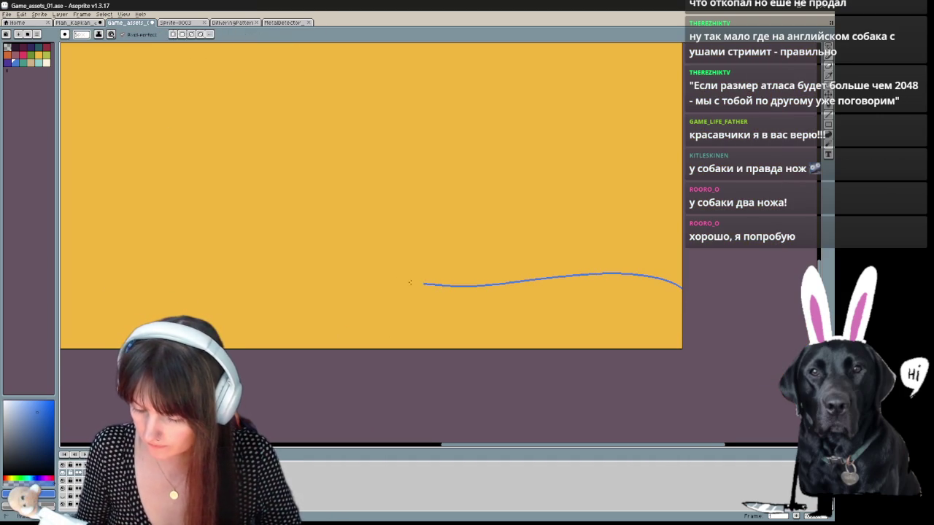
pyautogui.hotkey('ctrl', 'z')
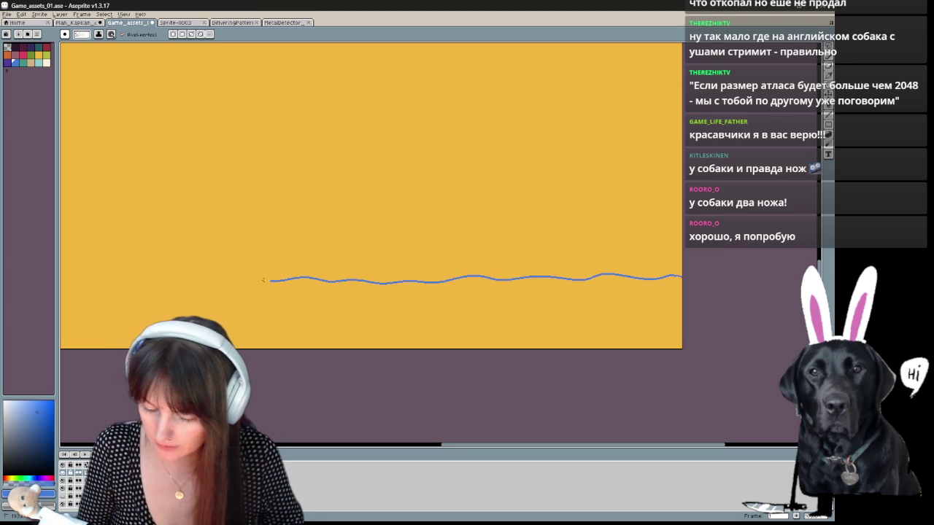
pyautogui.moveTo(148, 283); pyautogui.dragTo(575, 307)
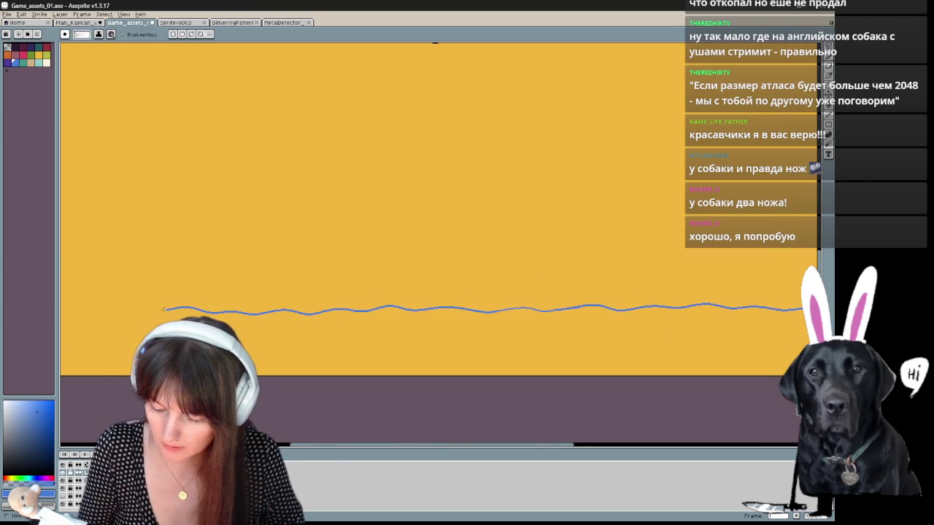
pyautogui.moveTo(164, 309); pyautogui.dragTo(580, 311)
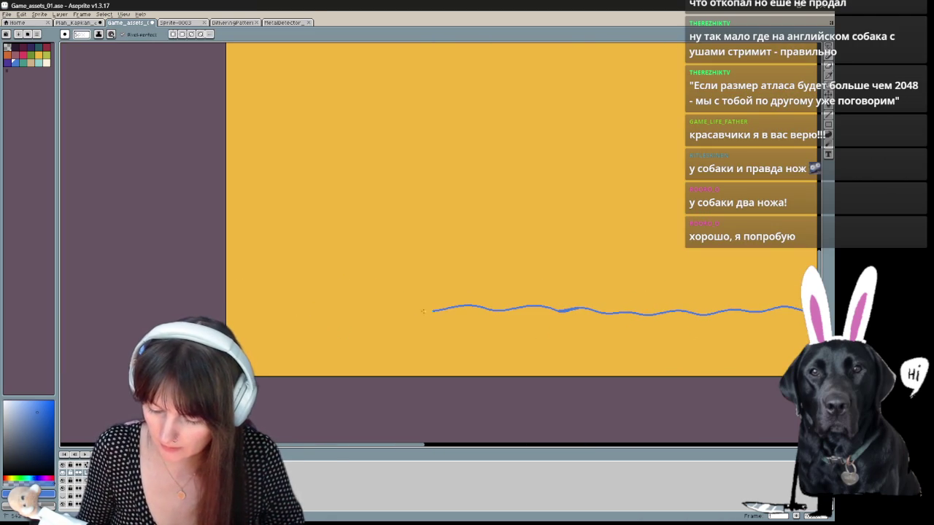
# Step: Fill the area below the wavy line with blue
pyautogui.press('g')
pyautogui.moveTo(471, 327); pyautogui.dragTo(277, 295)
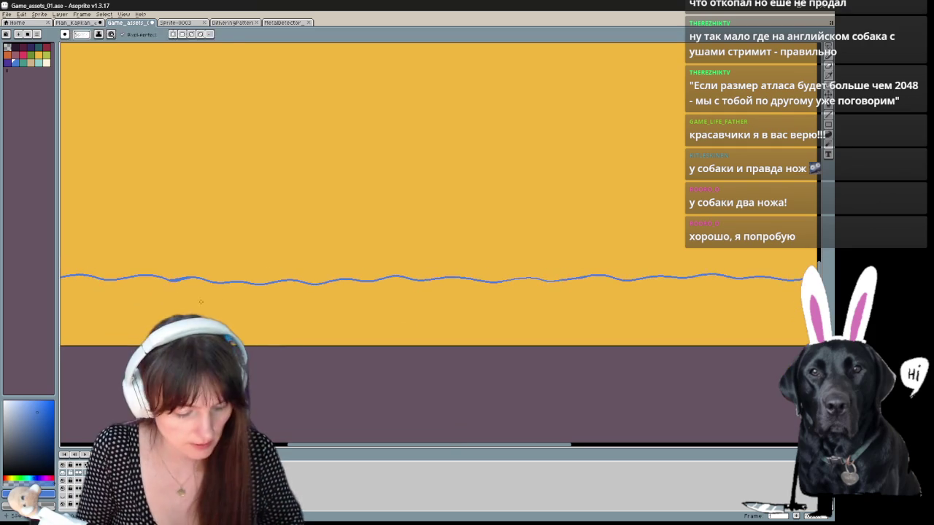
pyautogui.click(168, 314)
pyautogui.press('v')
pyautogui.scroll(-3, 114, 382)
pyautogui.scroll(1, 115, 382)
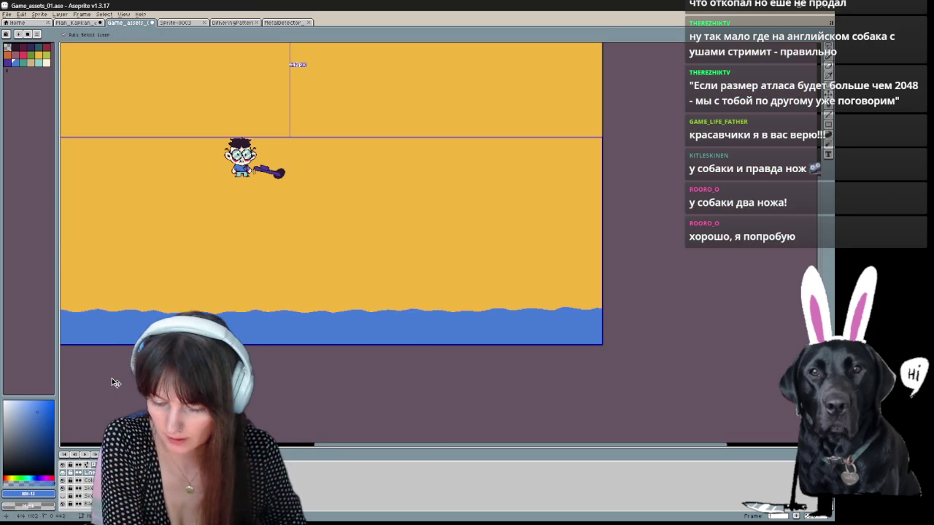
# Step: Draw a light wave line through the blue sea out to the right edge
pyautogui.scroll(2, 115, 382)
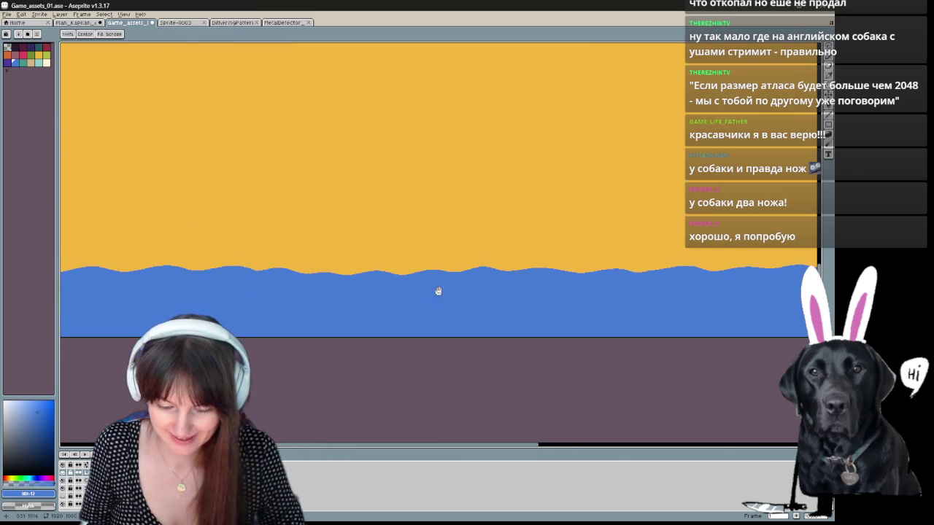
pyautogui.moveTo(289, 250); pyautogui.dragTo(327, 282)
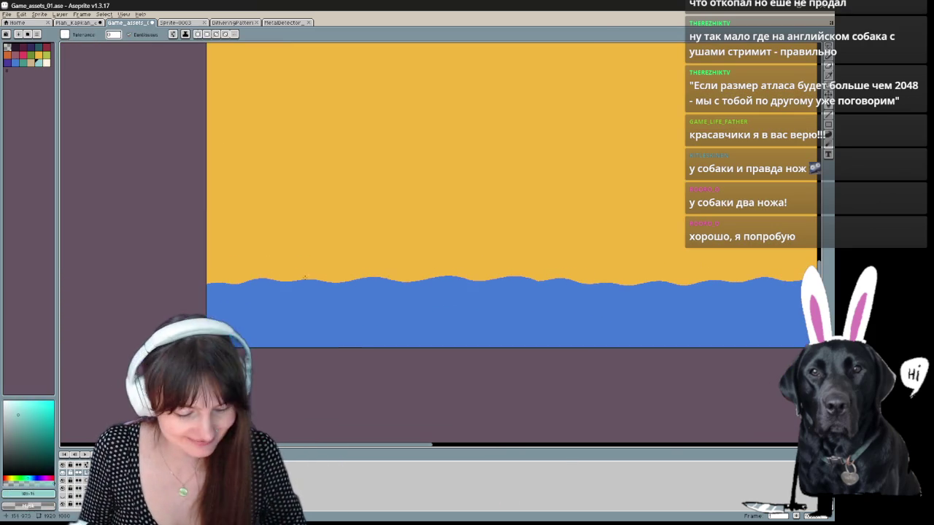
pyautogui.press('b')
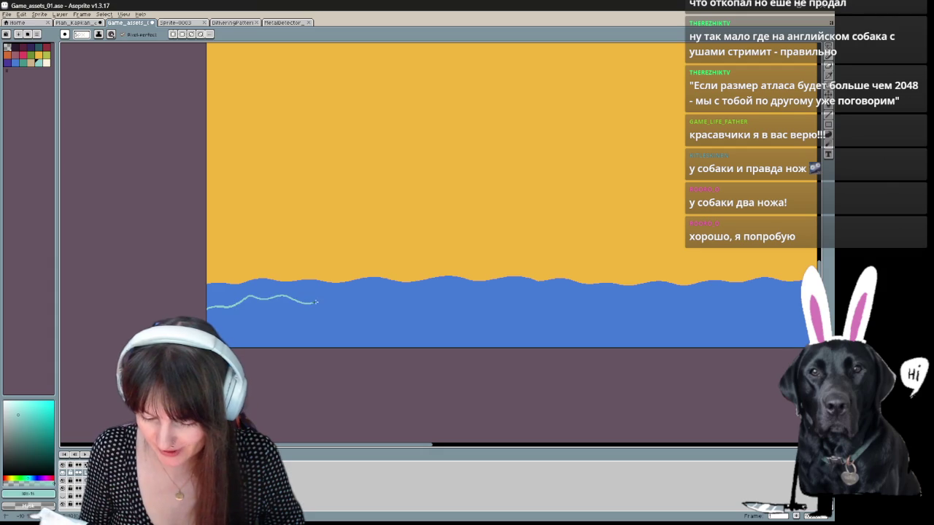
pyautogui.moveTo(385, 296); pyautogui.dragTo(630, 309)
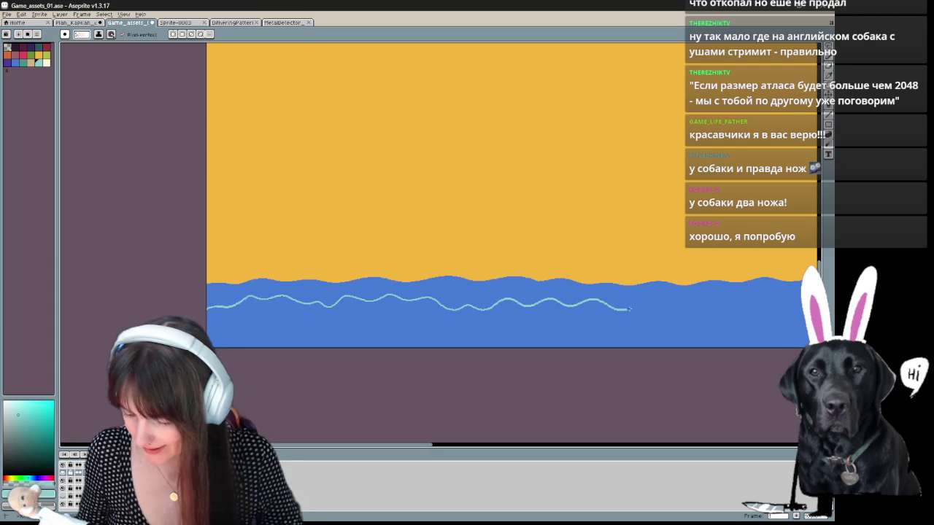
pyautogui.moveTo(780, 301)
pyautogui.mouseDown()
pyautogui.moveTo(475, 324)
pyautogui.moveTo(249, 305)
pyautogui.mouseUp()
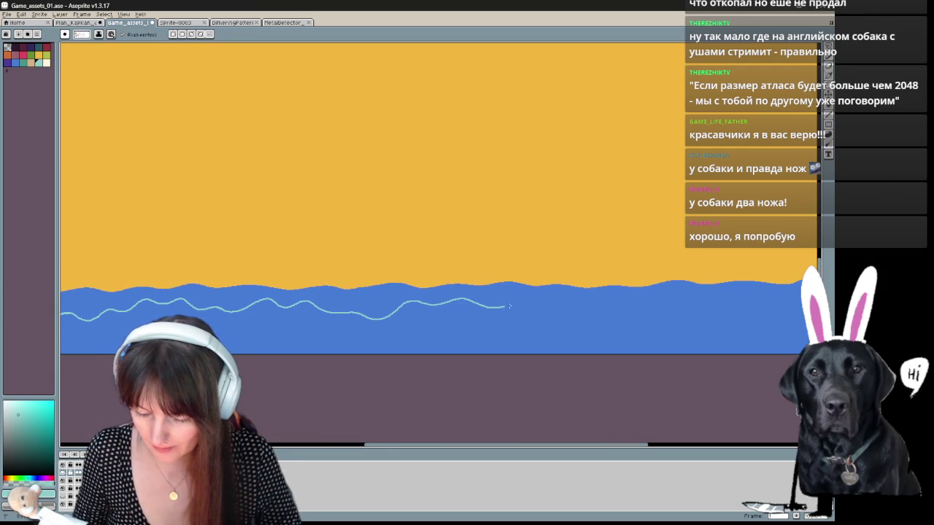
pyautogui.moveTo(604, 299)
pyautogui.mouseDown()
pyautogui.moveTo(797, 302)
pyautogui.moveTo(347, 289)
pyautogui.mouseUp()
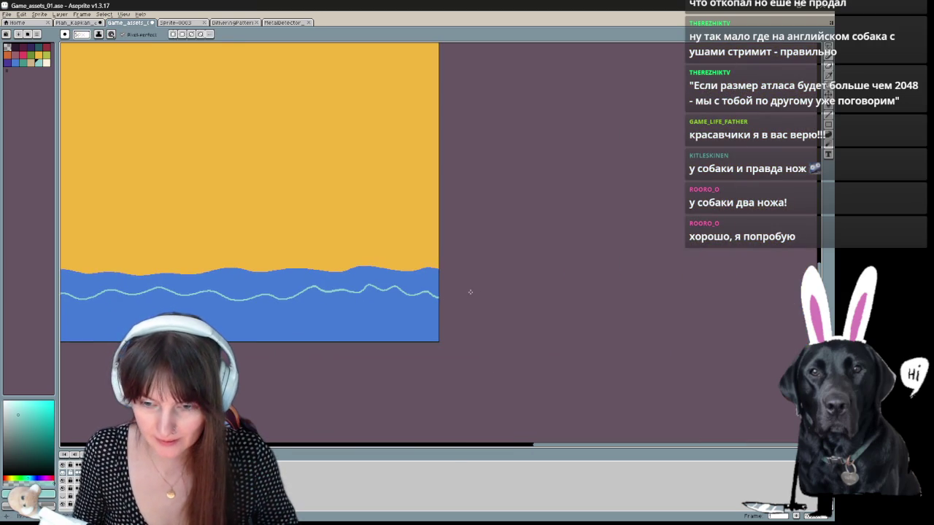
# Step: Fill the strip above the light line with teal
pyautogui.press('g')
pyautogui.click(256, 283)
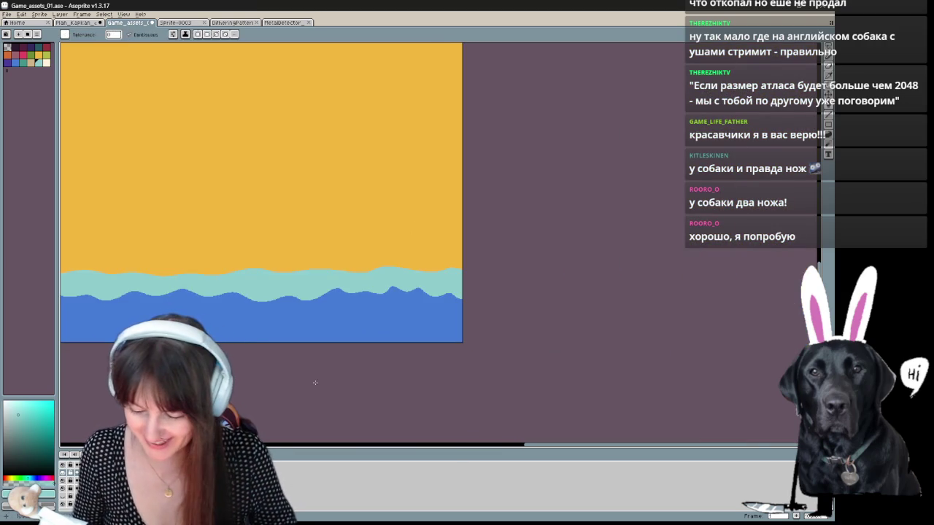
pyautogui.moveTo(315, 383); pyautogui.dragTo(521, 298)
# Step: Tidy the teal band's top edge with sandy yellow, undoing a foam stroke
pyautogui.keyDown('alt'); pyautogui.click(87, 146); pyautogui.keyUp('alt')
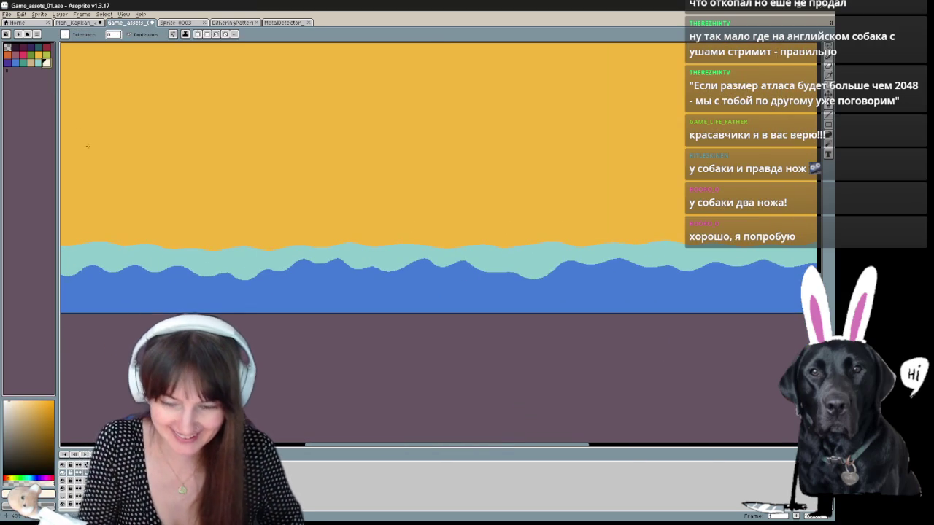
pyautogui.moveTo(234, 300)
pyautogui.mouseDown()
pyautogui.moveTo(277, 294)
pyautogui.moveTo(194, 294)
pyautogui.mouseUp()
pyautogui.press('b')
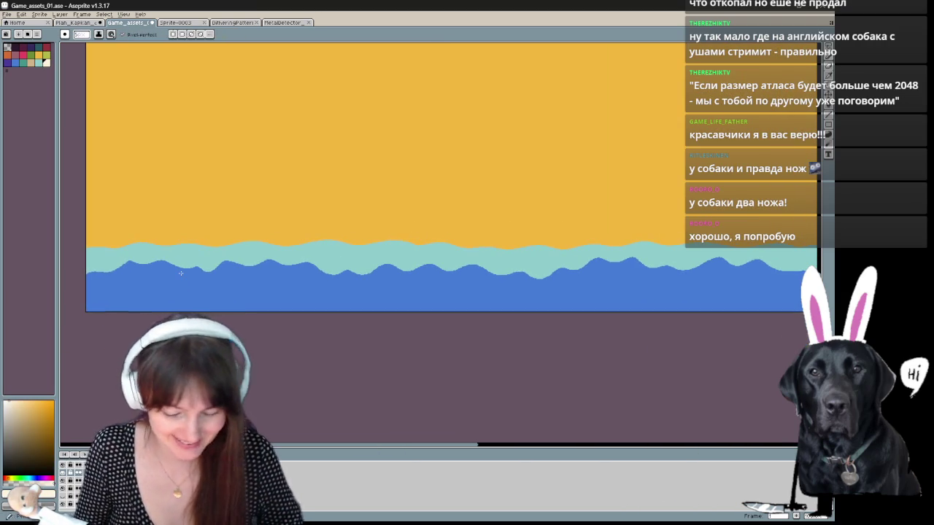
pyautogui.moveTo(128, 259)
pyautogui.mouseDown()
pyautogui.moveTo(84, 257)
pyautogui.moveTo(156, 253)
pyautogui.mouseUp()
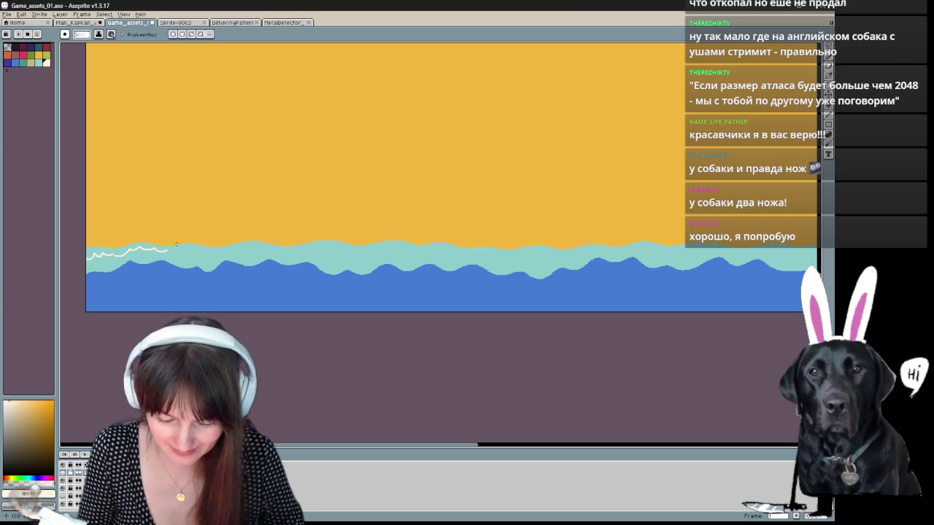
pyautogui.scroll(1, 177, 247)
pyautogui.hotkey('ctrl', 'z')
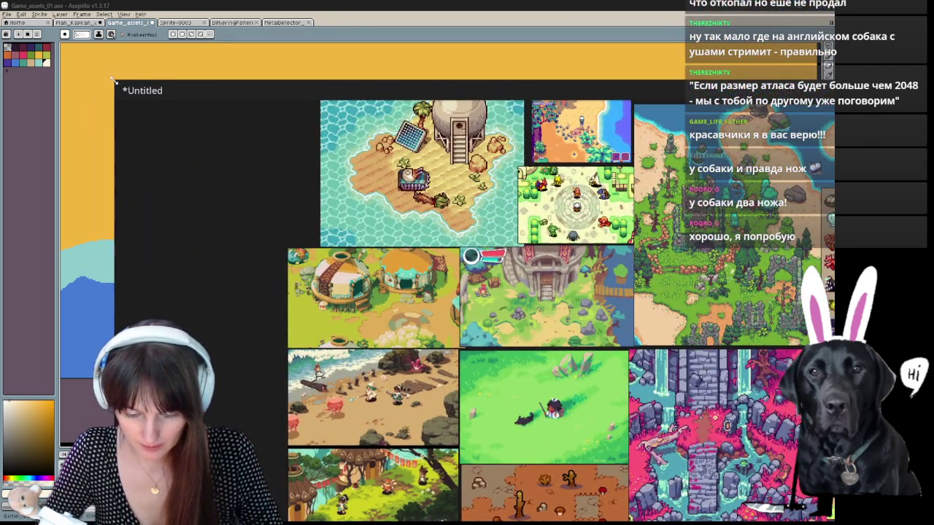
# Step: Shrink PureRef's collage into a narrow panel beside the Aseprite canvas
pyautogui.moveTo(114, 81)
pyautogui.mouseDown()
pyautogui.moveTo(662, 432)
pyautogui.moveTo(348, 43)
pyautogui.mouseUp()
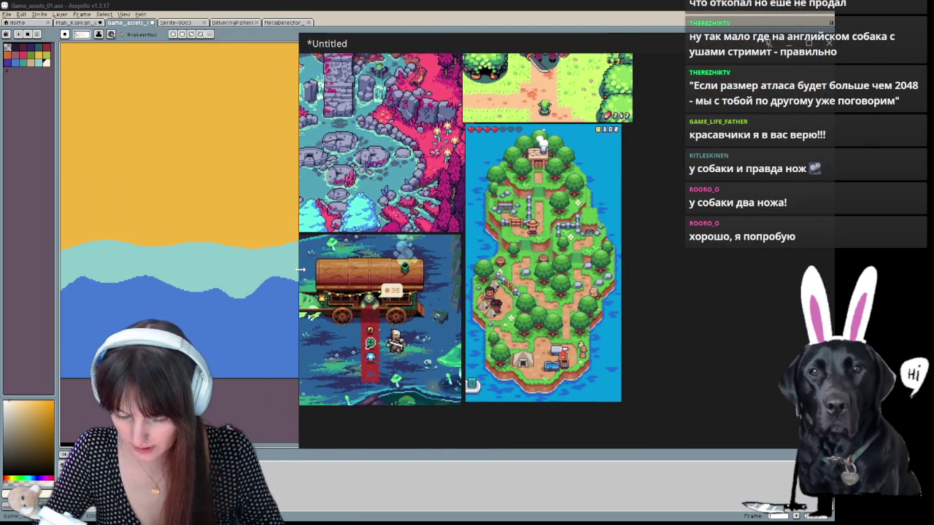
pyautogui.moveTo(300, 270); pyautogui.dragTo(534, 270)
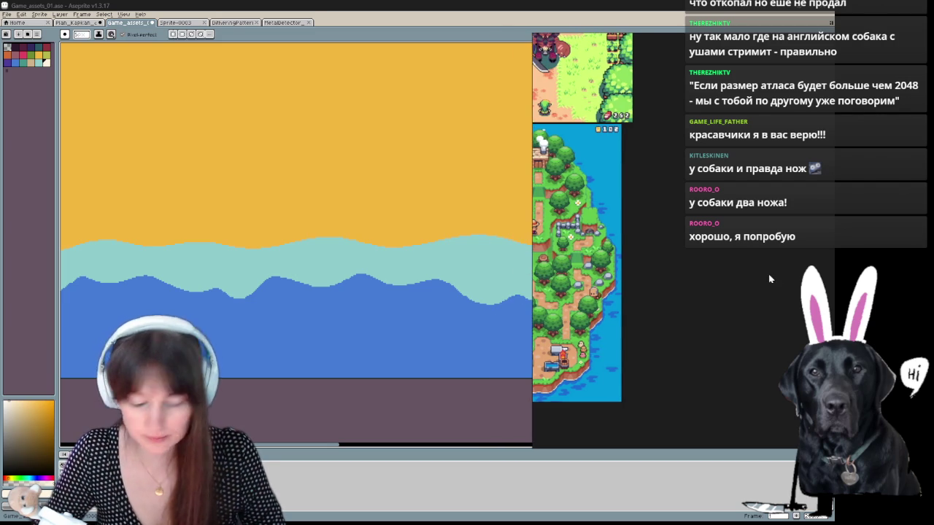
pyautogui.scroll(-4, 532, 208)
pyautogui.scroll(6, 678, 160)
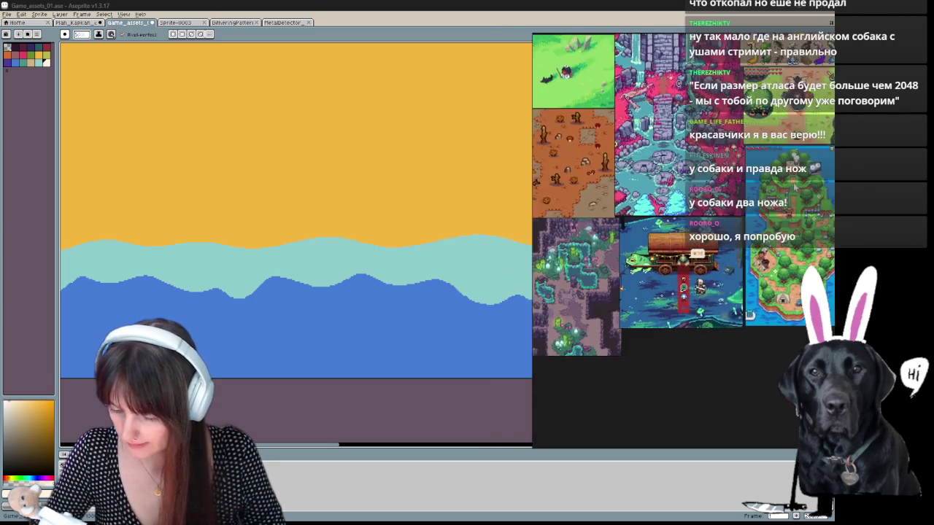
pyautogui.scroll(2, 677, 161)
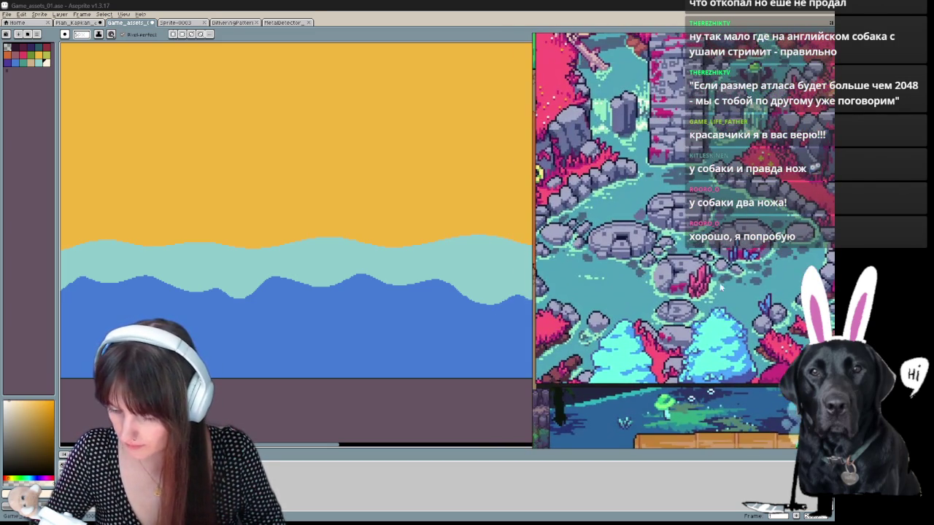
# Step: Zoom the collage in on the beach scene, then undo a trial white foam stroke
pyautogui.moveTo(706, 330); pyautogui.dragTo(445, 249)
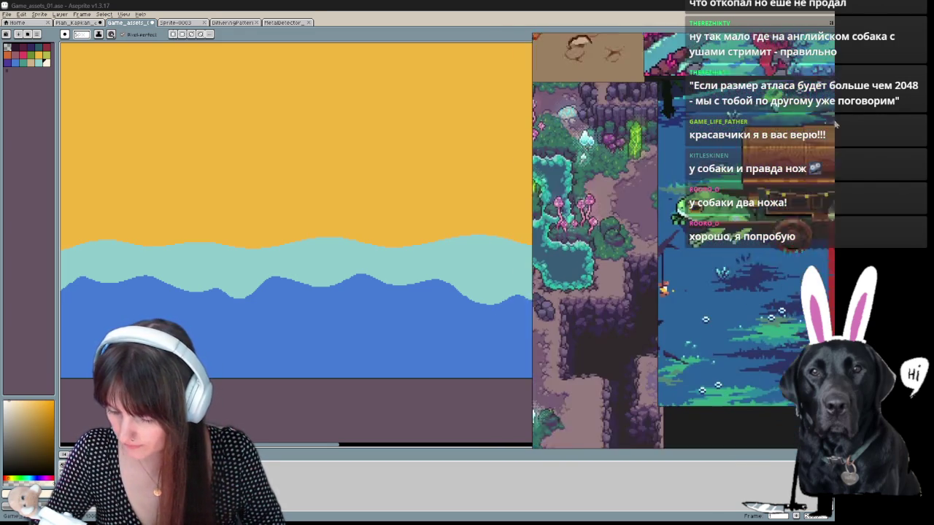
pyautogui.scroll(2, 599, 173)
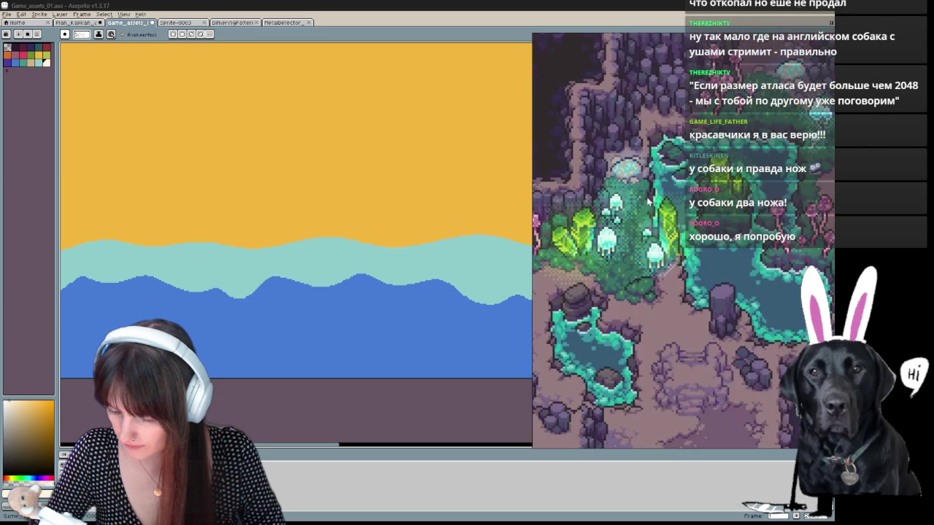
pyautogui.scroll(-3, 658, 165)
pyautogui.moveTo(712, 326); pyautogui.dragTo(759, 394)
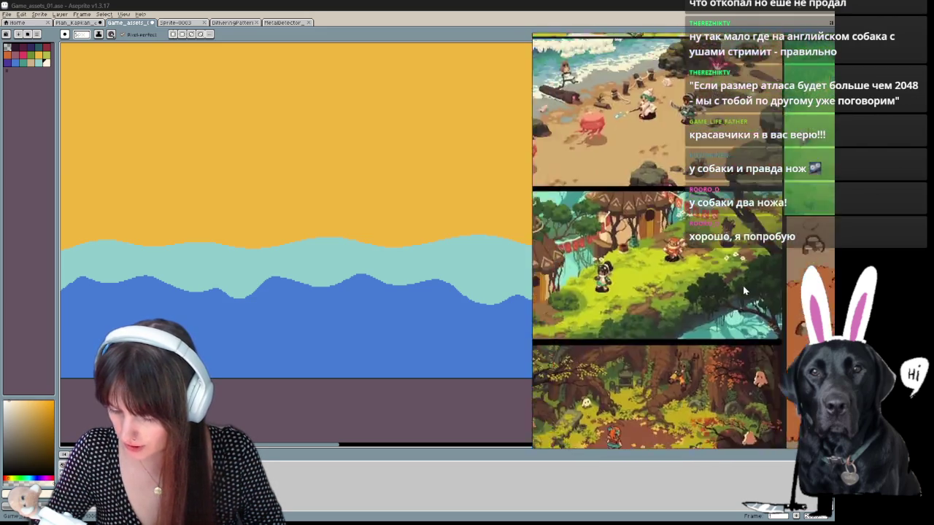
pyautogui.scroll(-2, 721, 289)
pyautogui.scroll(2, 721, 289)
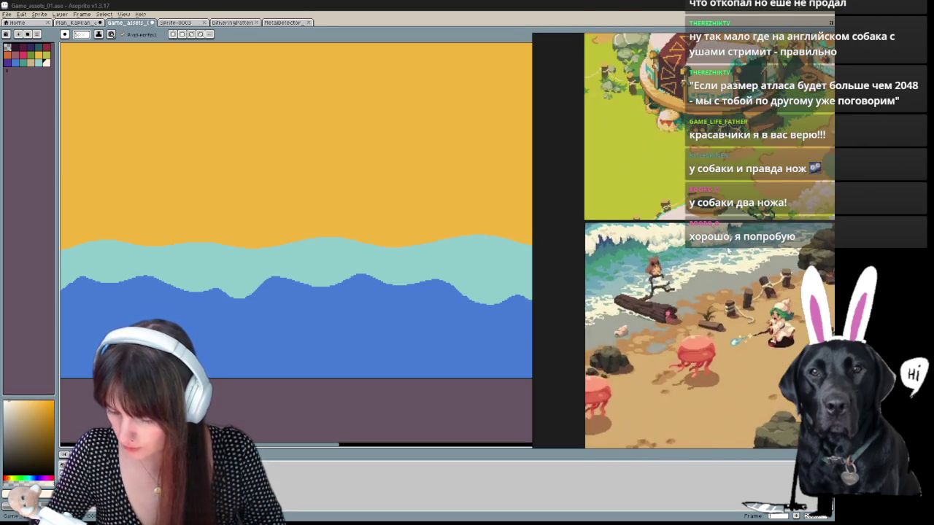
pyautogui.scroll(2, 721, 289)
pyautogui.scroll(-1, 721, 290)
pyautogui.moveTo(279, 253)
pyautogui.mouseDown()
pyautogui.moveTo(325, 253)
pyautogui.moveTo(396, 317)
pyautogui.mouseUp()
pyautogui.hotkey('ctrl', 'z')
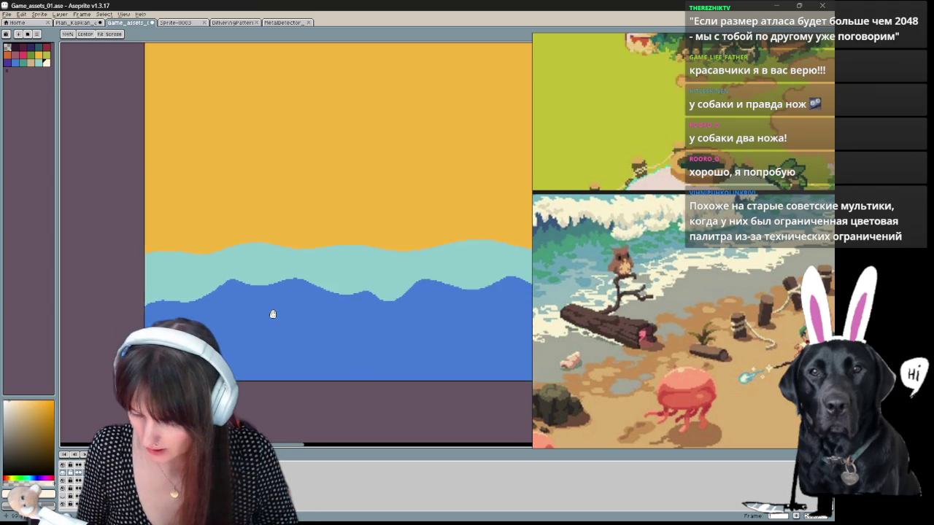
# Step: Draw white foam strokes along the top edge of the teal band, working right along the shoreline
pyautogui.moveTo(137, 264); pyautogui.dragTo(188, 257)
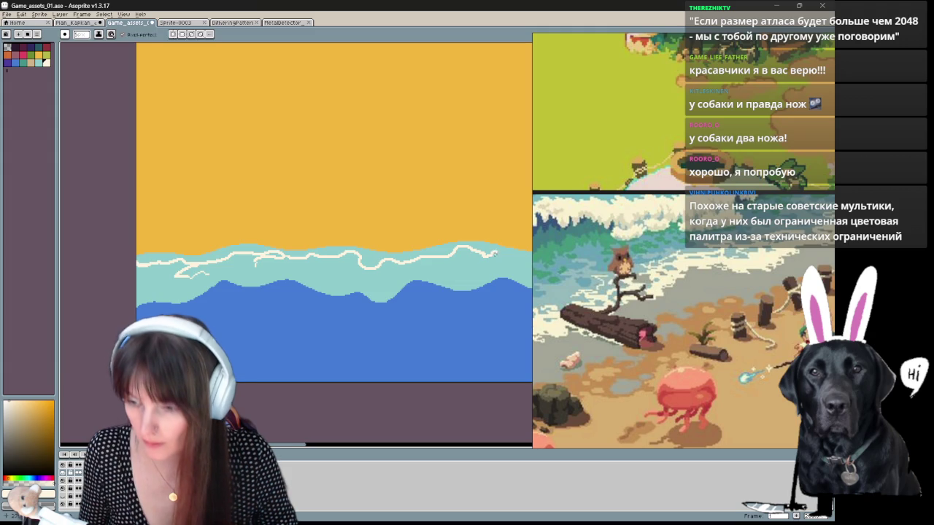
pyautogui.moveTo(479, 290); pyautogui.dragTo(215, 270)
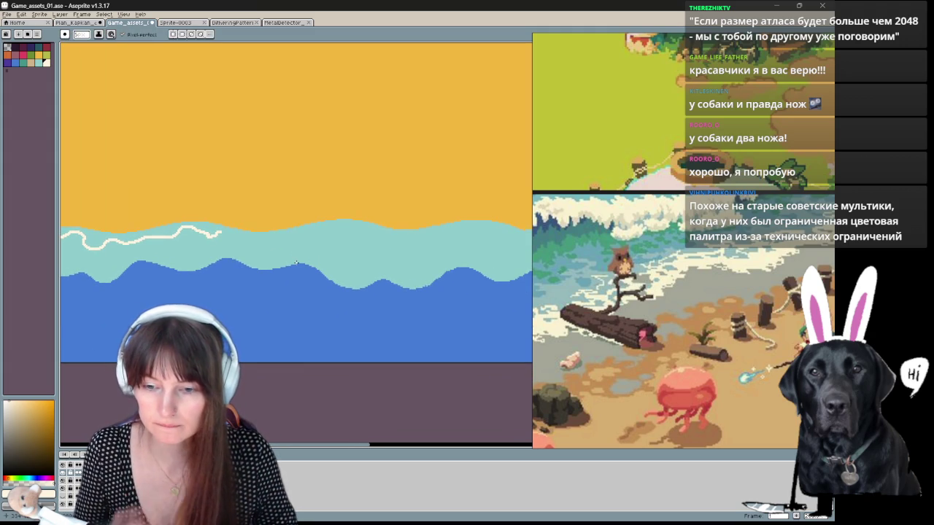
pyautogui.moveTo(296, 261)
pyautogui.mouseDown()
pyautogui.moveTo(339, 281)
pyautogui.moveTo(342, 269)
pyautogui.mouseUp()
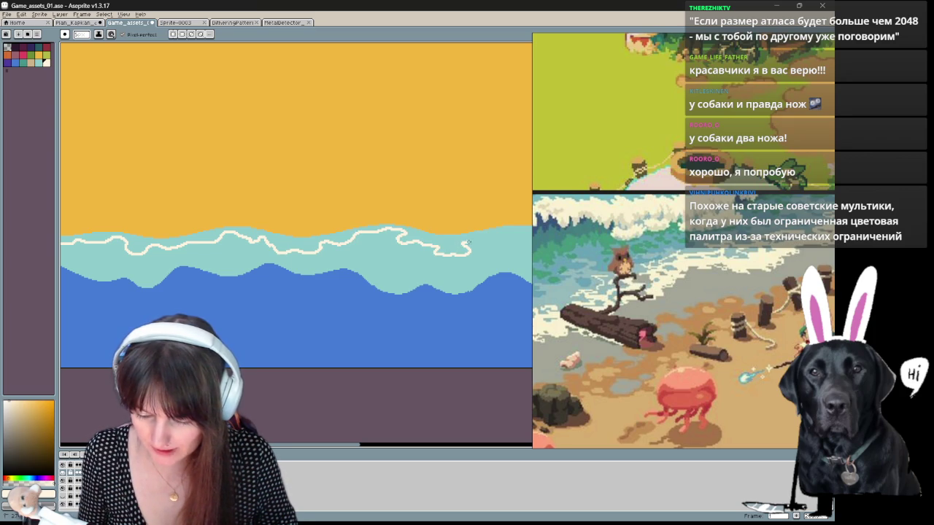
pyautogui.moveTo(505, 238); pyautogui.dragTo(253, 253)
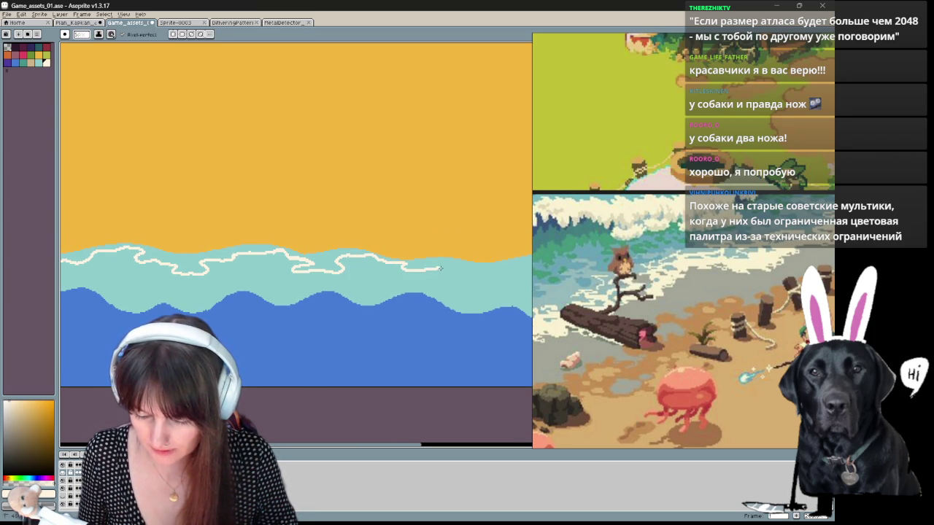
pyautogui.moveTo(458, 292)
pyautogui.mouseDown()
pyautogui.moveTo(306, 289)
pyautogui.moveTo(300, 339)
pyautogui.mouseUp()
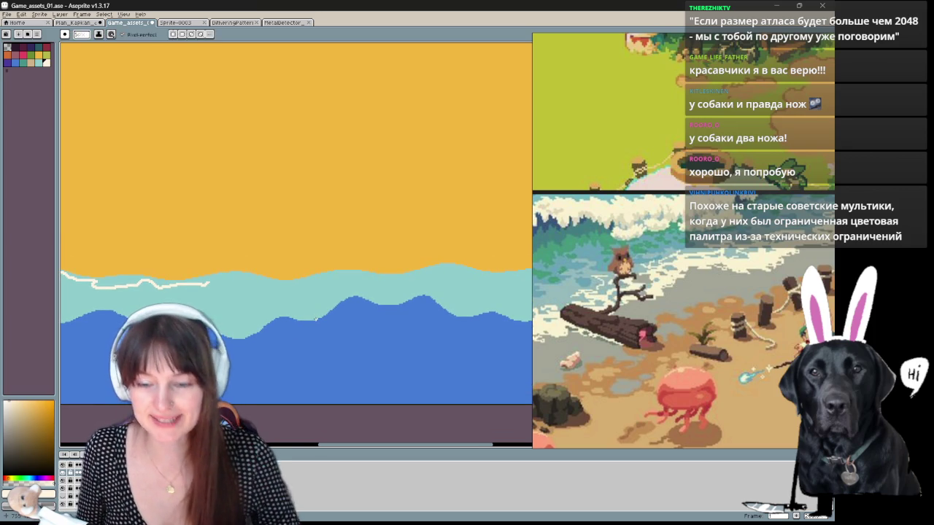
pyautogui.moveTo(164, 287)
pyautogui.mouseDown()
pyautogui.moveTo(185, 296)
pyautogui.moveTo(256, 283)
pyautogui.mouseUp()
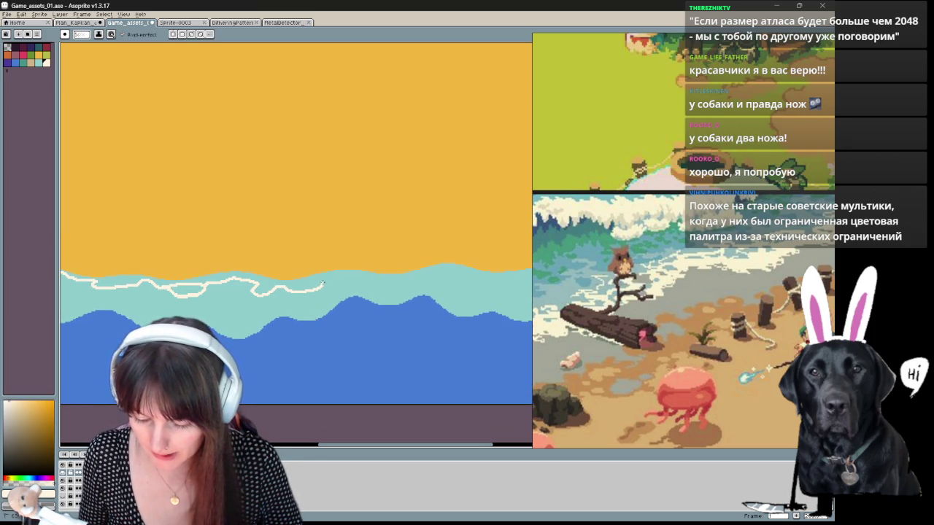
pyautogui.moveTo(405, 279); pyautogui.dragTo(436, 270)
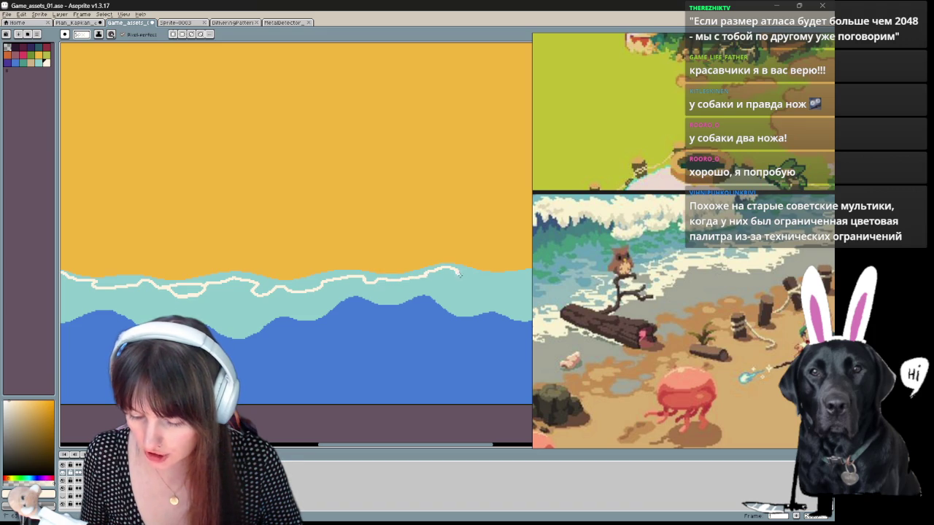
# Step: Switch animation frames and extend the white foam line across the shallows to the right edge
pyautogui.press('Return')
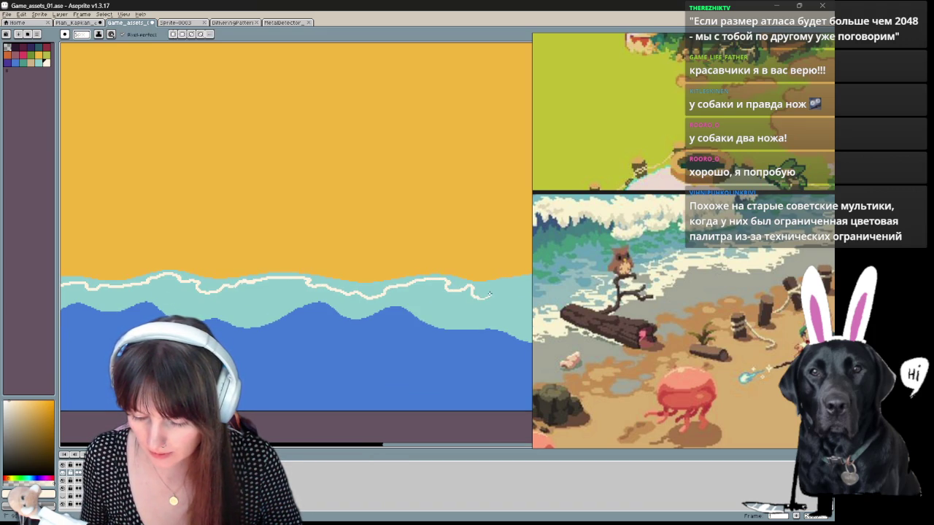
pyautogui.press('Right')
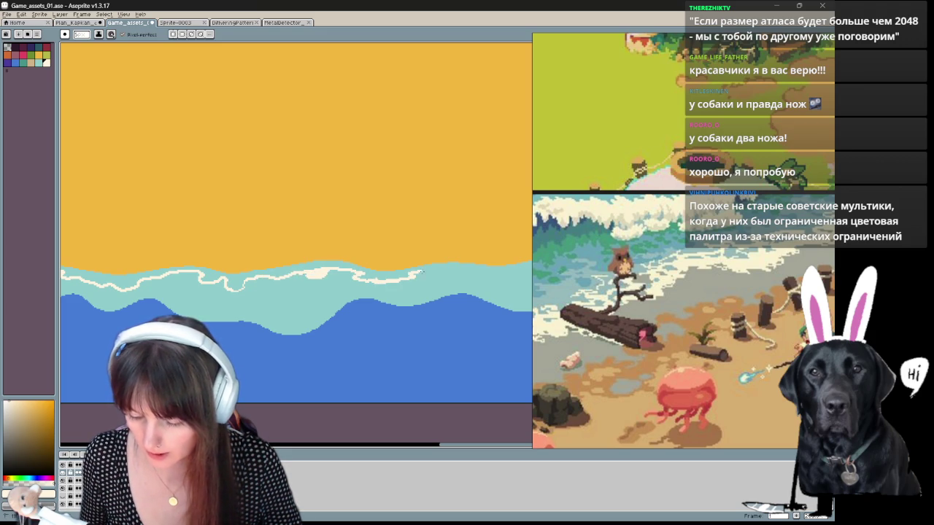
pyautogui.moveTo(421, 271); pyautogui.dragTo(210, 298)
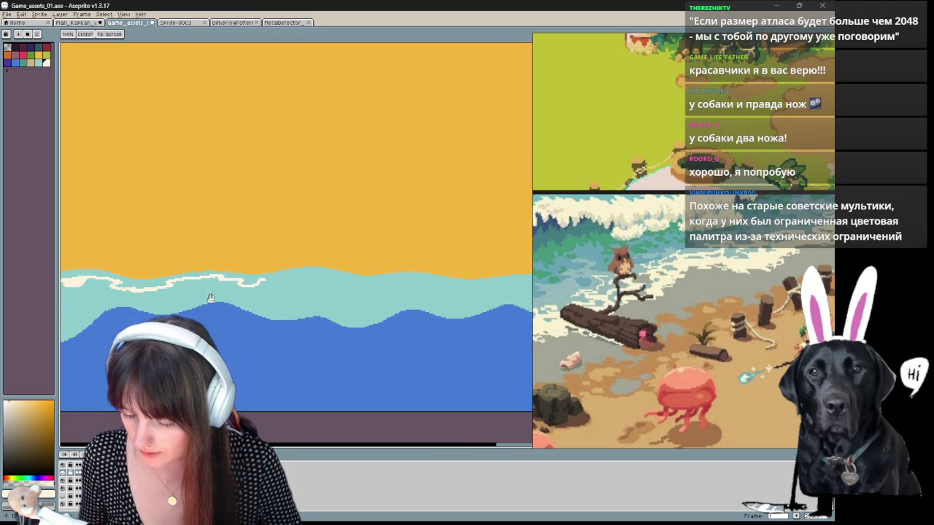
pyautogui.moveTo(263, 279)
pyautogui.mouseDown()
pyautogui.moveTo(371, 284)
pyautogui.moveTo(209, 276)
pyautogui.mouseUp()
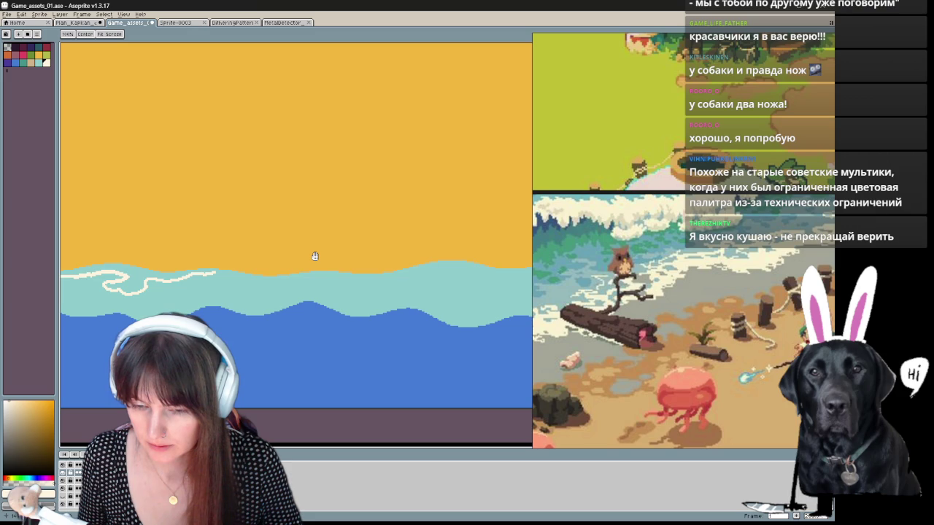
pyautogui.moveTo(304, 284)
pyautogui.mouseDown()
pyautogui.moveTo(312, 293)
pyautogui.moveTo(275, 303)
pyautogui.mouseUp()
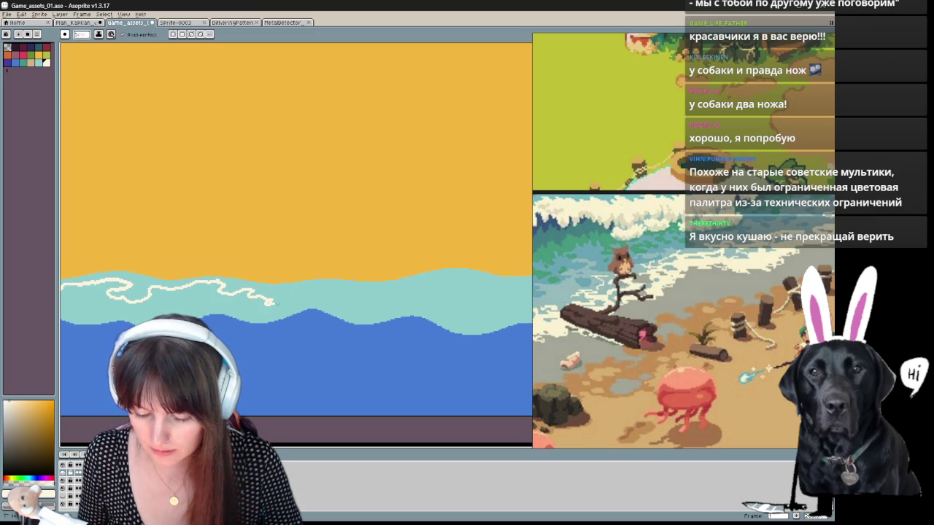
pyautogui.moveTo(343, 288)
pyautogui.mouseDown()
pyautogui.moveTo(444, 280)
pyautogui.moveTo(309, 262)
pyautogui.mouseUp()
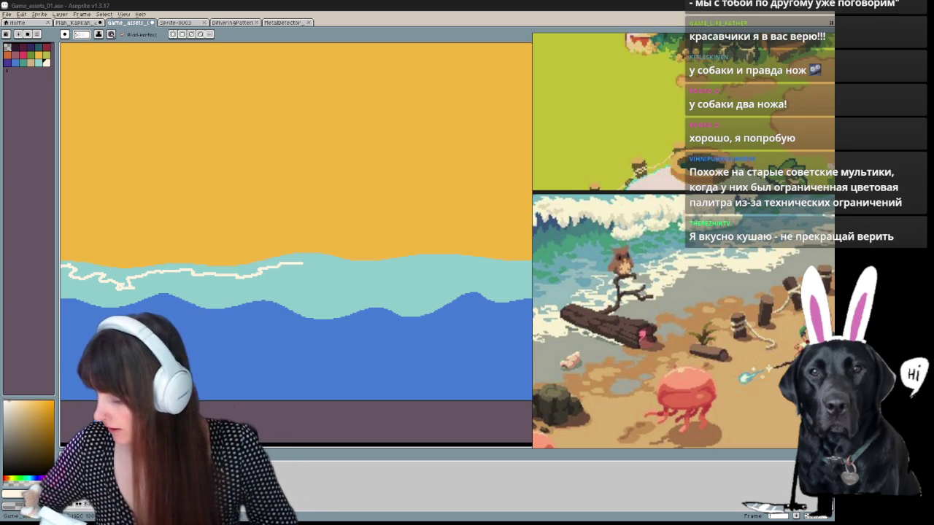
pyautogui.moveTo(286, 266); pyautogui.dragTo(418, 269)
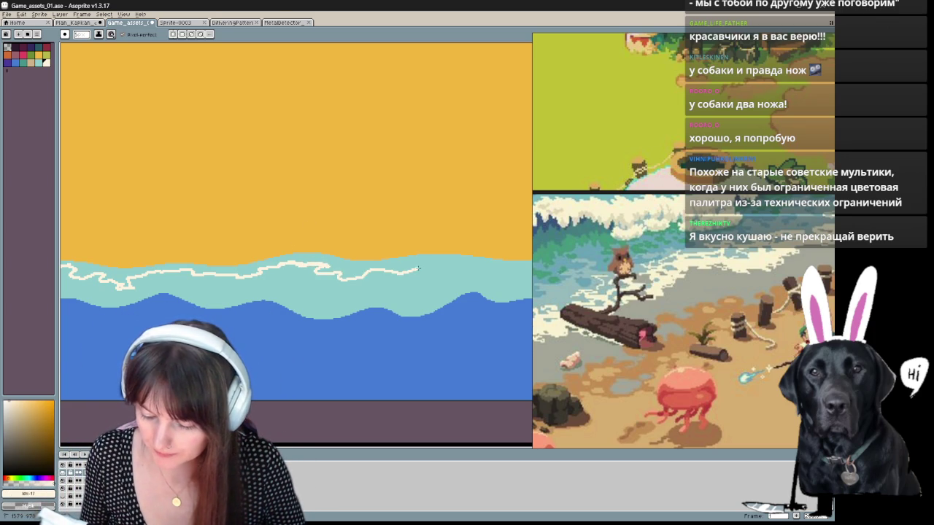
pyautogui.moveTo(474, 268)
pyautogui.mouseDown()
pyautogui.moveTo(499, 272)
pyautogui.moveTo(467, 267)
pyautogui.mouseUp()
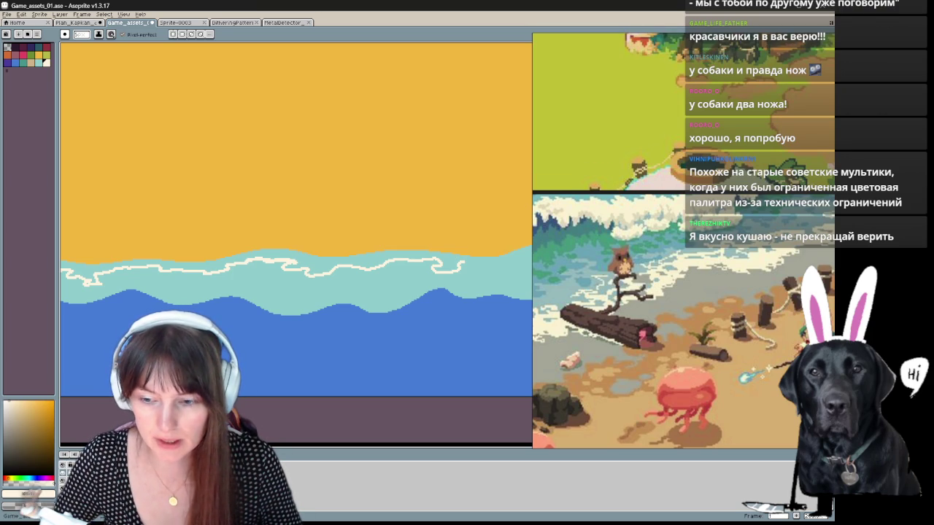
pyautogui.moveTo(464, 265)
pyautogui.mouseDown()
pyautogui.moveTo(503, 271)
pyautogui.moveTo(299, 274)
pyautogui.moveTo(375, 257)
pyautogui.mouseUp()
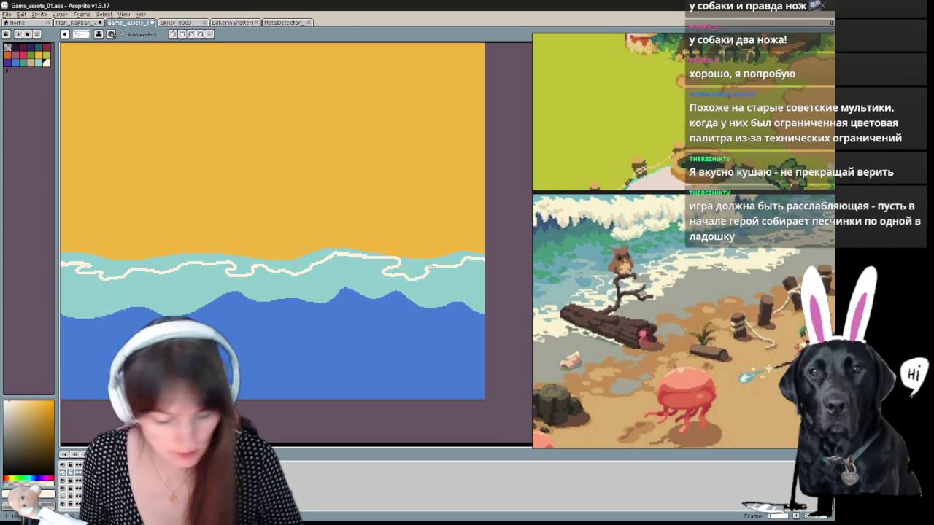
# Step: Bucket-fill the right and left white foam outlines with cream
pyautogui.press('g')
pyautogui.click(438, 265)
pyautogui.click(175, 267)
pyautogui.moveTo(177, 312)
pyautogui.mouseDown()
pyautogui.moveTo(304, 299)
pyautogui.moveTo(416, 314)
pyautogui.mouseUp()
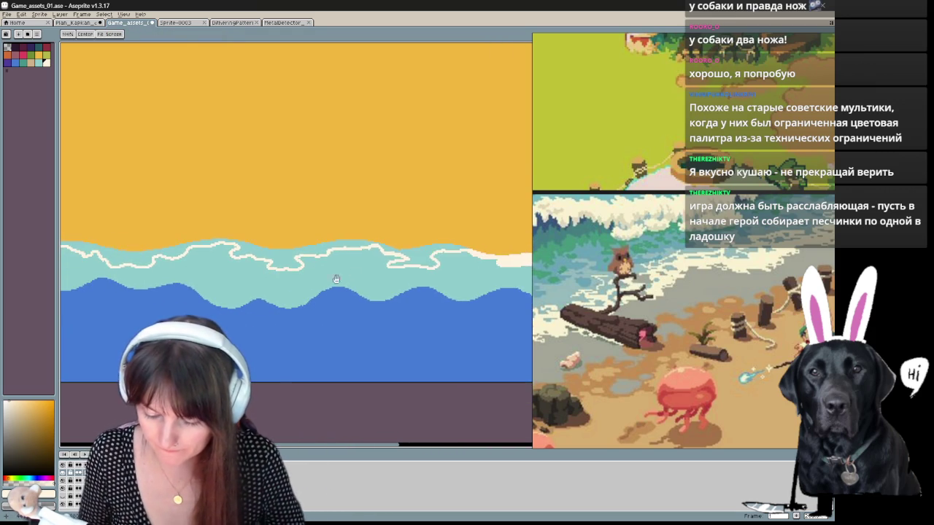
pyautogui.moveTo(209, 294)
pyautogui.mouseDown()
pyautogui.moveTo(331, 286)
pyautogui.moveTo(227, 279)
pyautogui.mouseUp()
# Step: Pencil small cream foam streaks through the teal shallows
pyautogui.press('b')
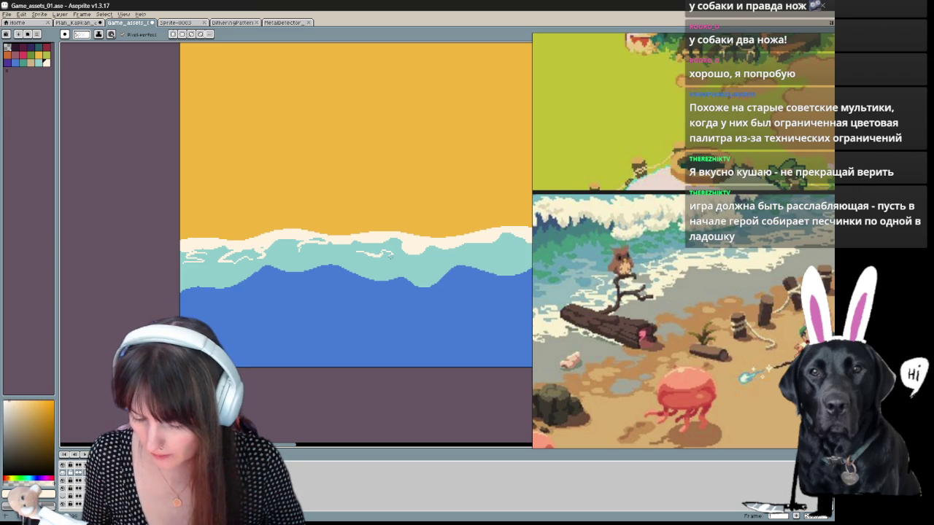
pyautogui.moveTo(493, 249)
pyautogui.mouseDown()
pyautogui.moveTo(256, 262)
pyautogui.moveTo(299, 247)
pyautogui.moveTo(372, 255)
pyautogui.mouseUp()
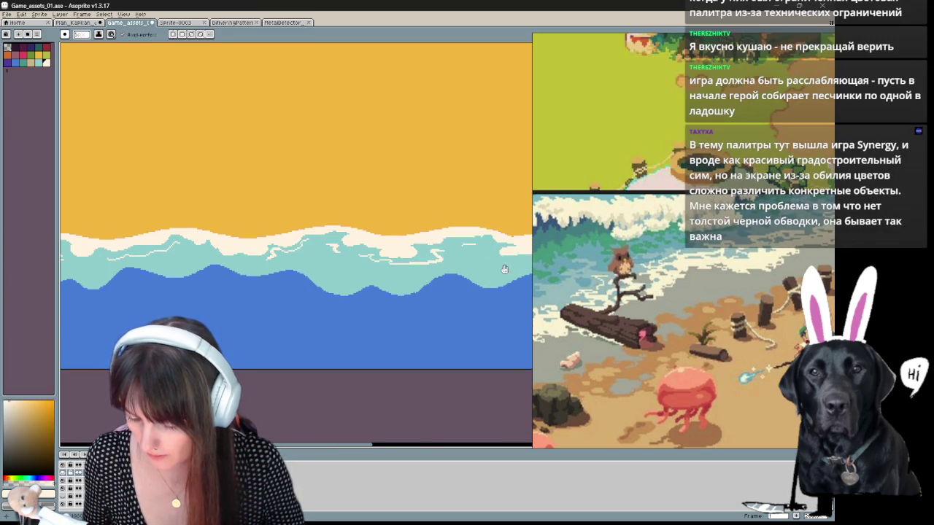
pyautogui.moveTo(504, 269); pyautogui.dragTo(259, 241)
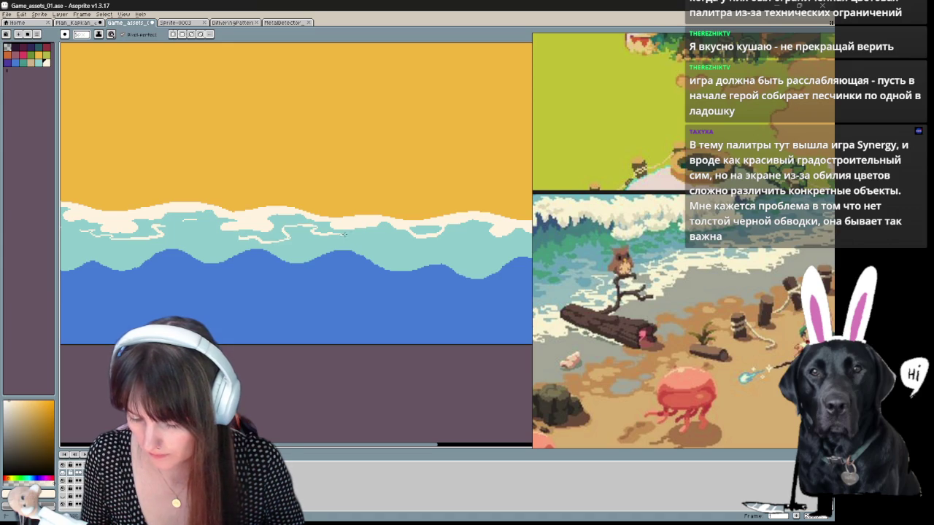
pyautogui.moveTo(447, 241); pyautogui.dragTo(342, 231)
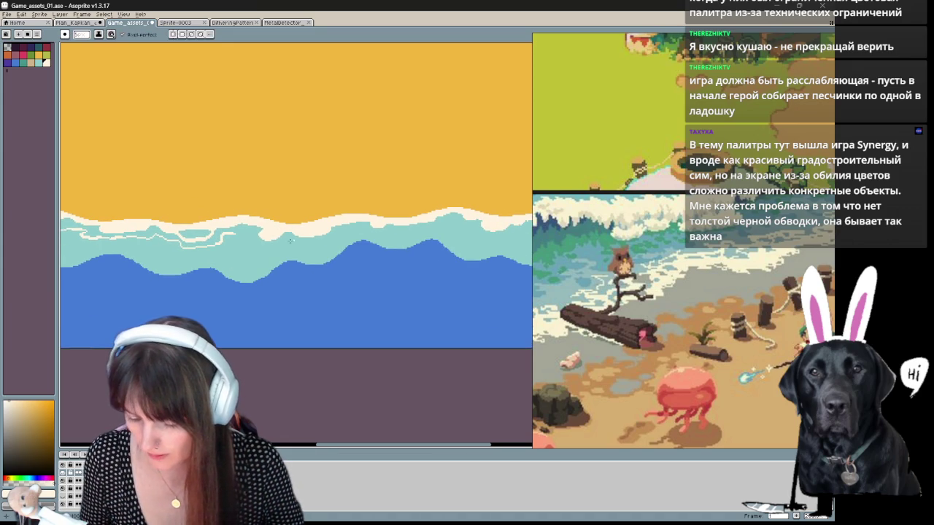
pyautogui.moveTo(407, 235); pyautogui.dragTo(283, 227)
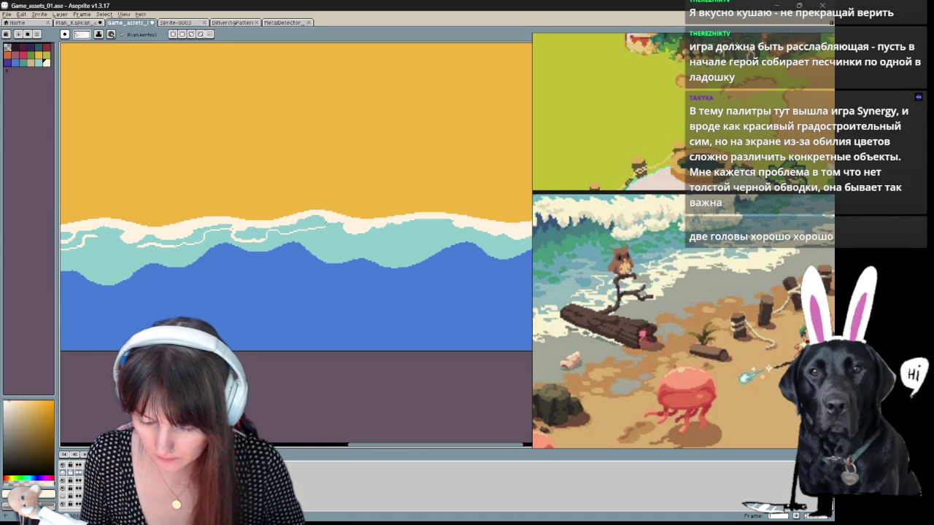
pyautogui.moveTo(359, 239); pyautogui.dragTo(297, 233)
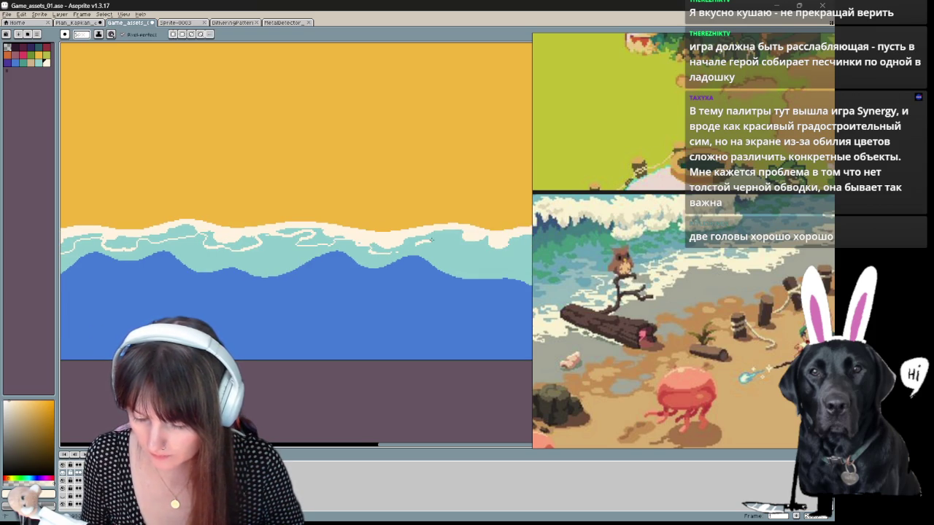
pyautogui.moveTo(450, 244); pyautogui.dragTo(256, 232)
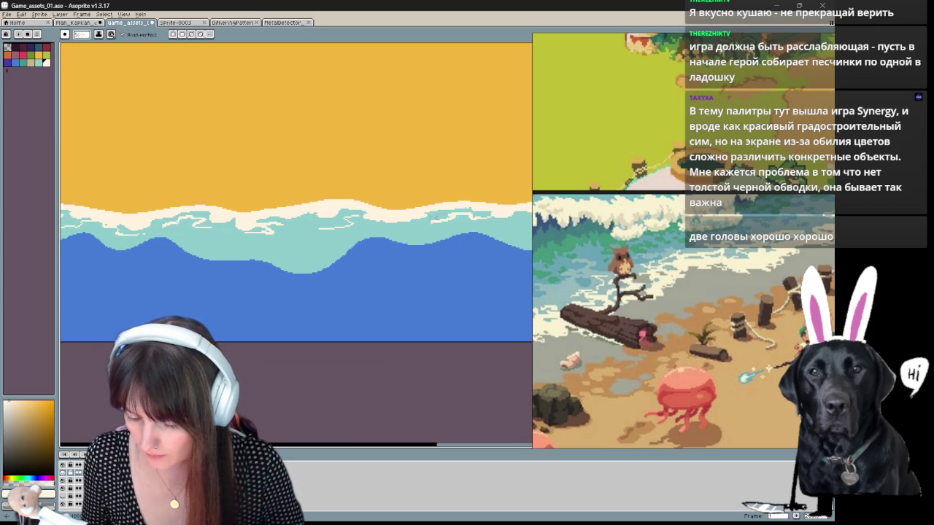
pyautogui.moveTo(436, 218); pyautogui.dragTo(289, 229)
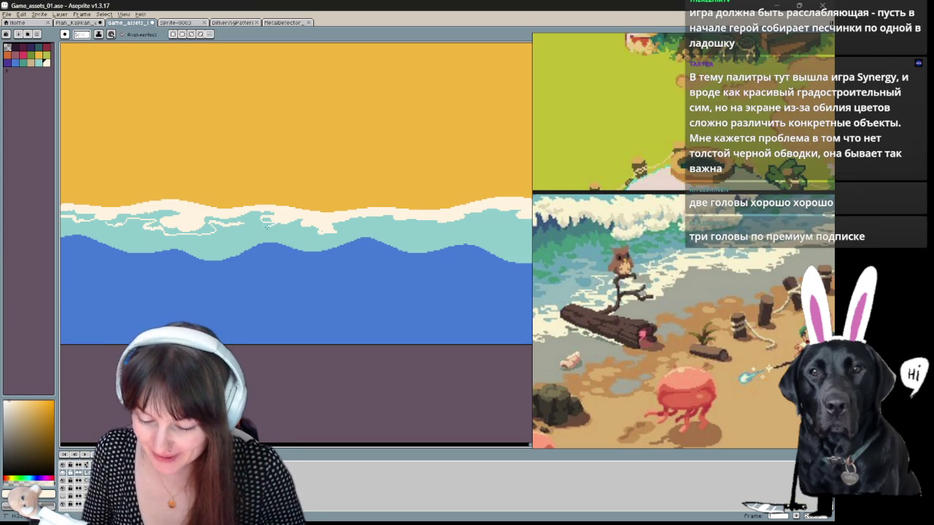
pyautogui.moveTo(293, 244); pyautogui.dragTo(275, 264)
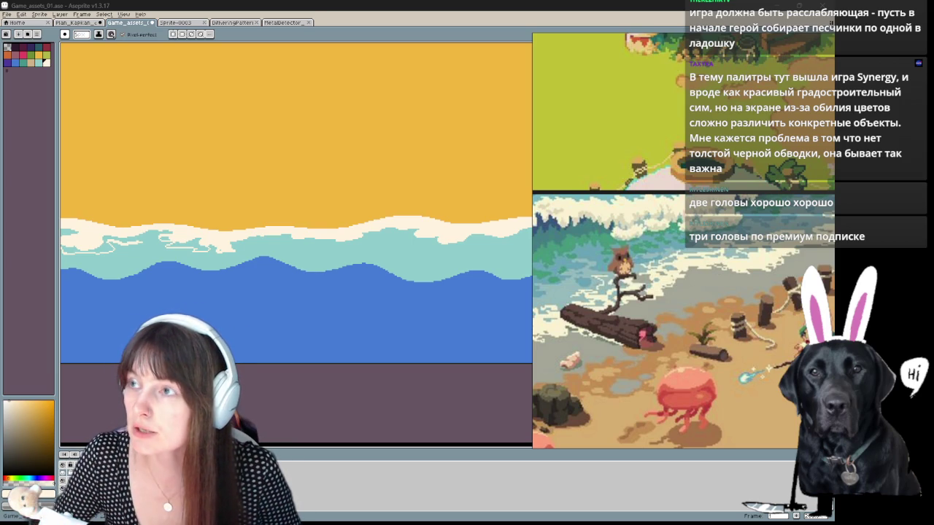
pyautogui.hotkey('alt', 'Tab')
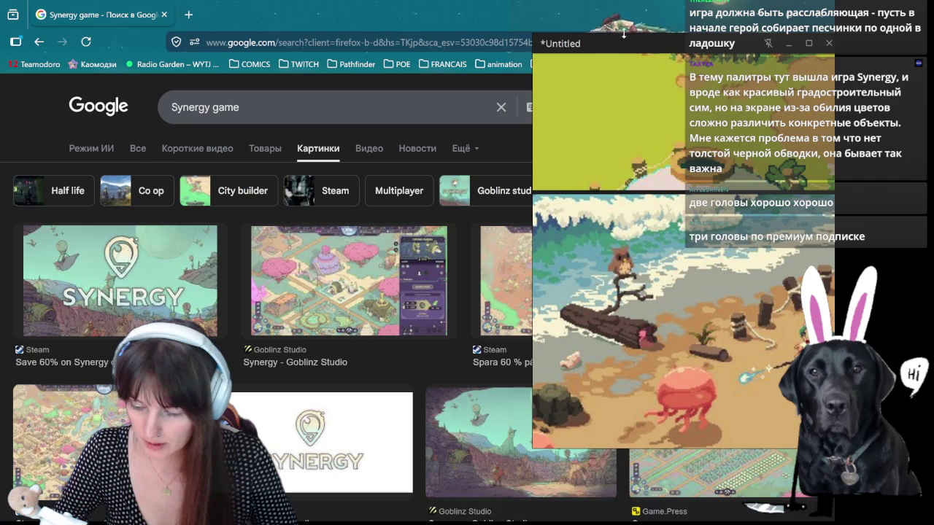
# Step: Preview Goblinz Studio and Steam Community Synergy screenshots, ending on the Goblinz landscape artwork
pyautogui.moveTo(634, 44); pyautogui.dragTo(751, 92)
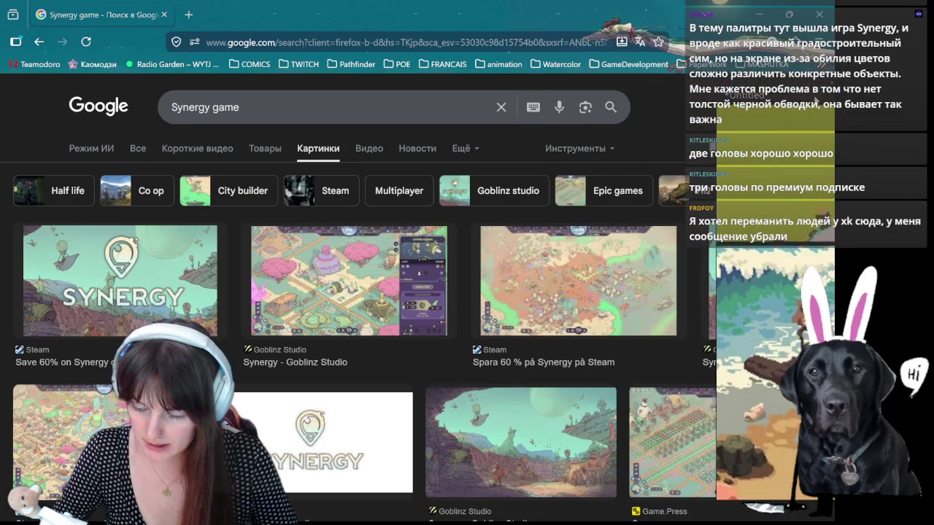
pyautogui.click(425, 290)
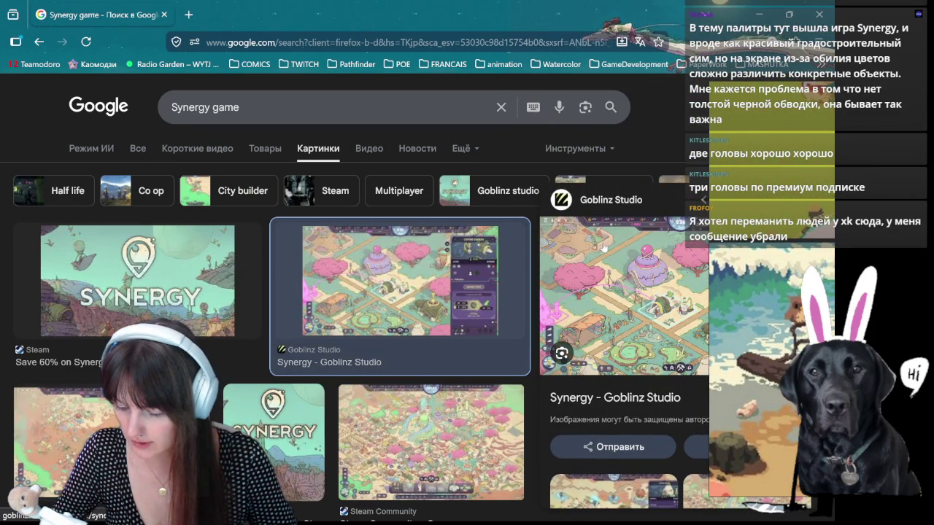
pyautogui.scroll(-2, 434, 351)
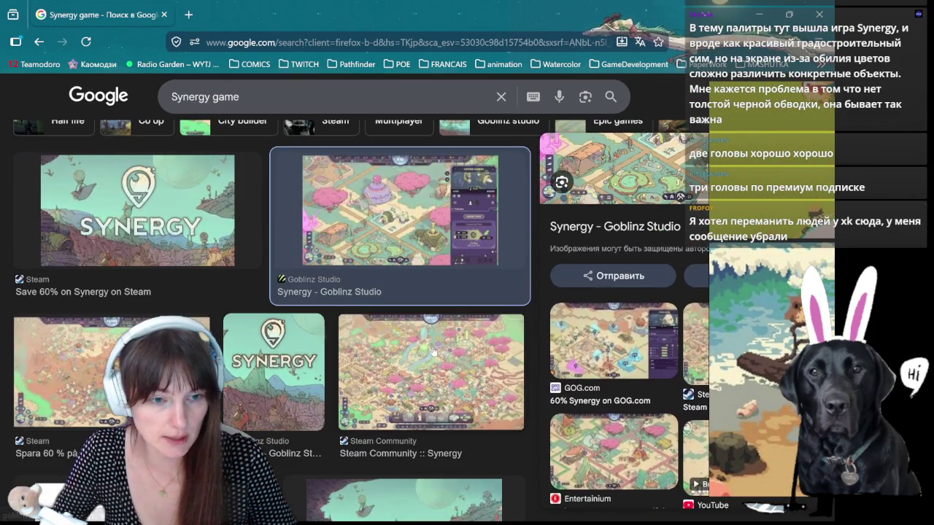
pyautogui.click(459, 387)
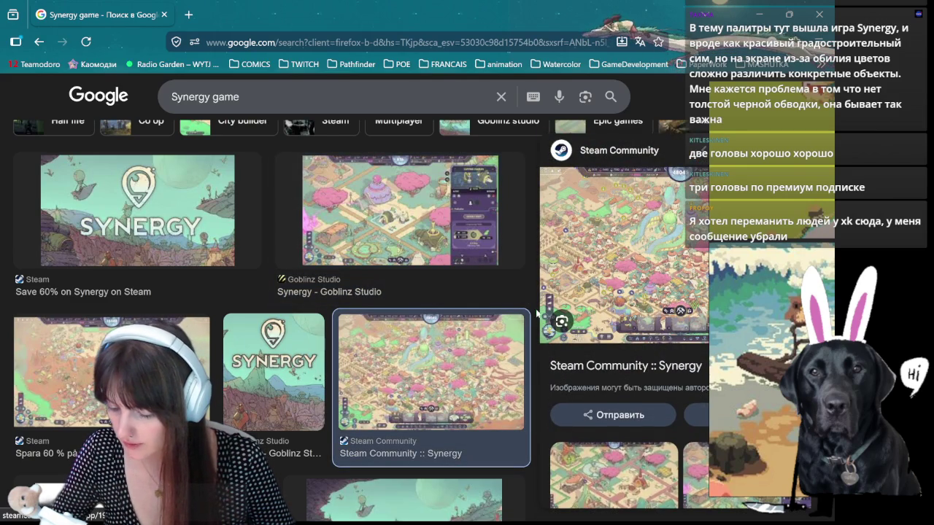
pyautogui.scroll(-2, 583, 284)
pyautogui.scroll(-3, 584, 284)
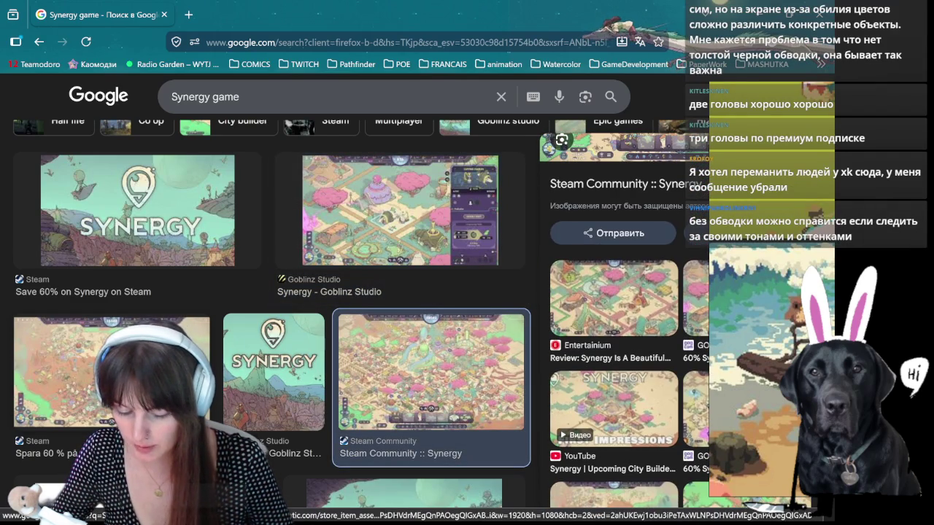
pyautogui.scroll(-4, 403, 278)
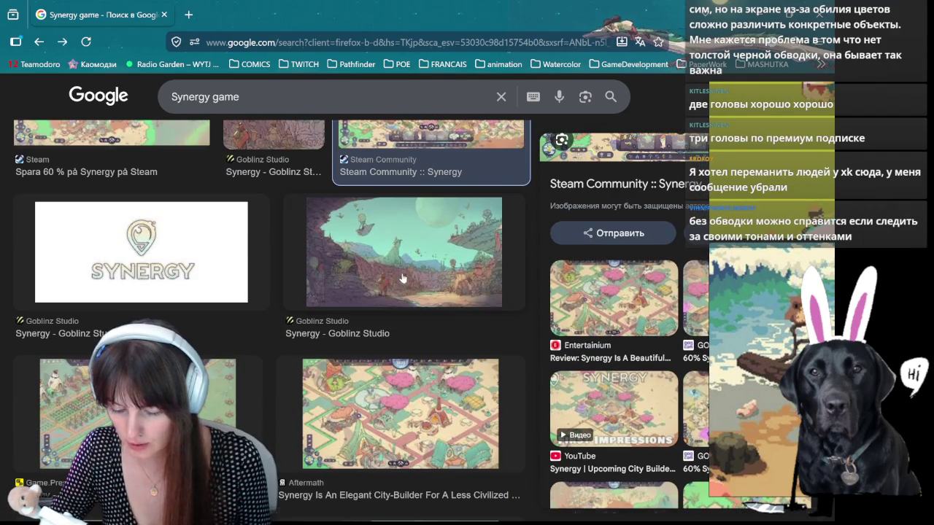
pyautogui.click(403, 277)
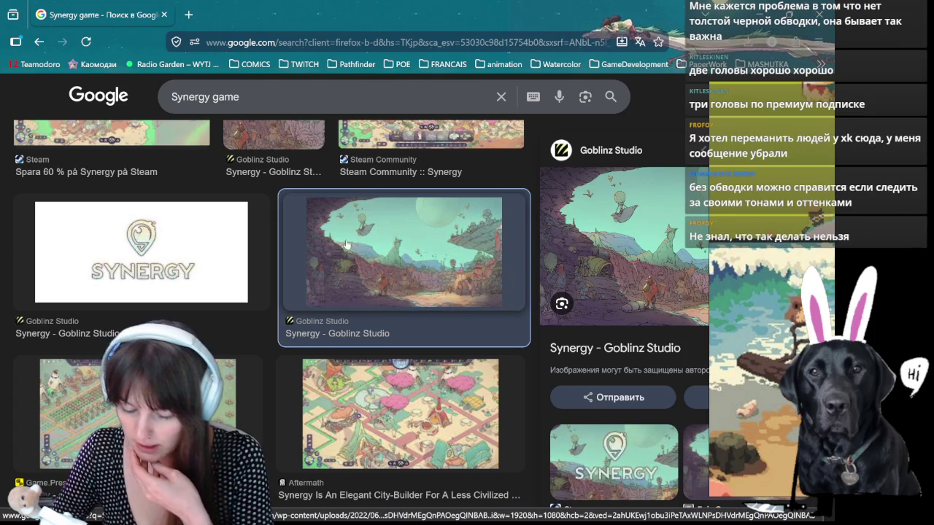
pyautogui.hotkey('ctrl', 't')
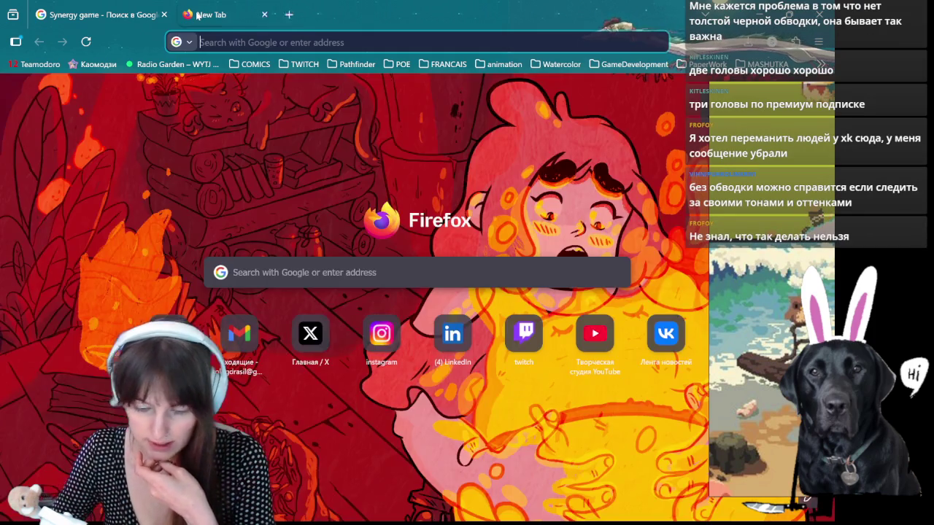
# Step: Search Google for 'mebius artist', fixing the mistyped query along the way
pyautogui.write('вуишы')
pyautogui.press('BackSpace')
pyautogui.press('BackSpace')
pyautogui.press('BackSpace')
pyautogui.write('mebis')
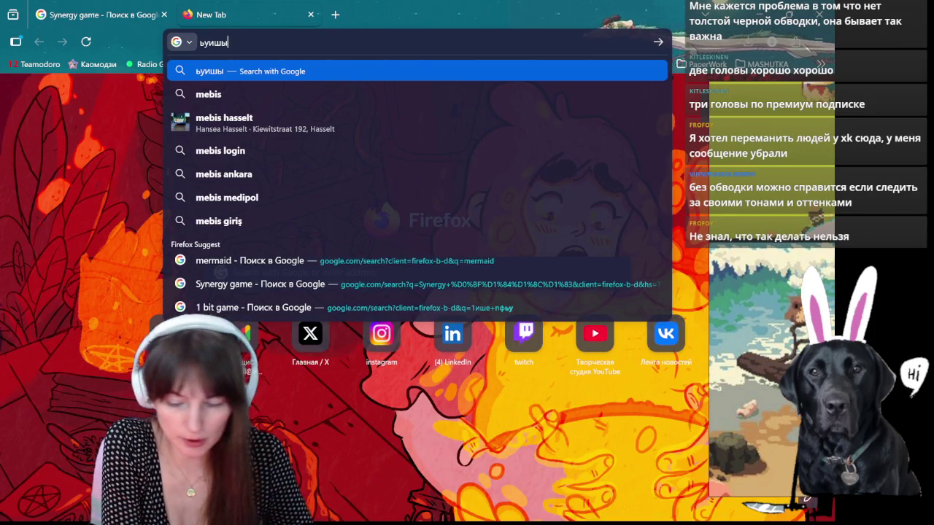
pyautogui.press('BackSpace')
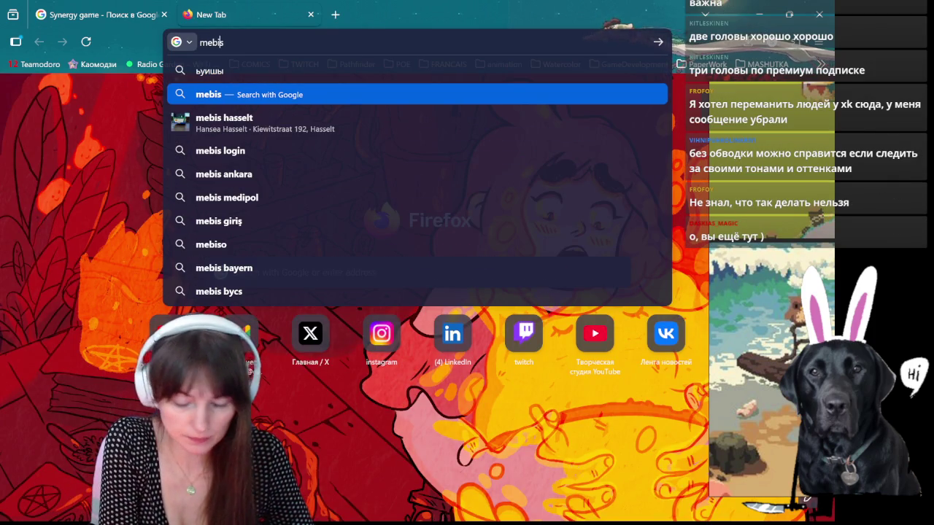
pyautogui.write('us')
pyautogui.press('Return')
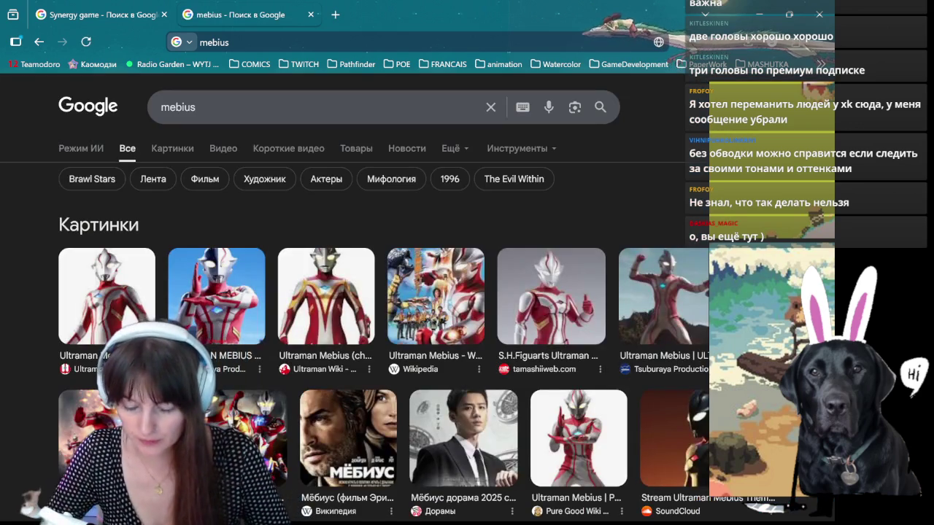
pyautogui.click(364, 107)
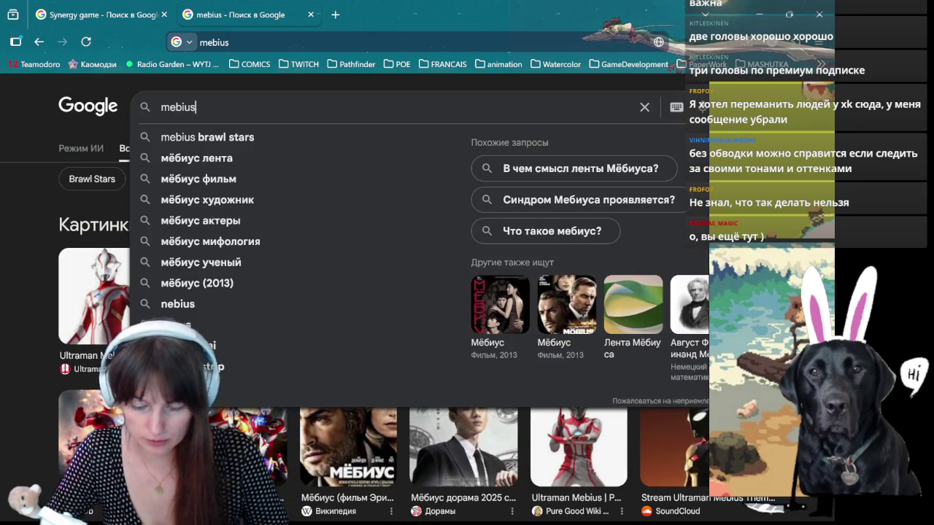
pyautogui.write(' ar')
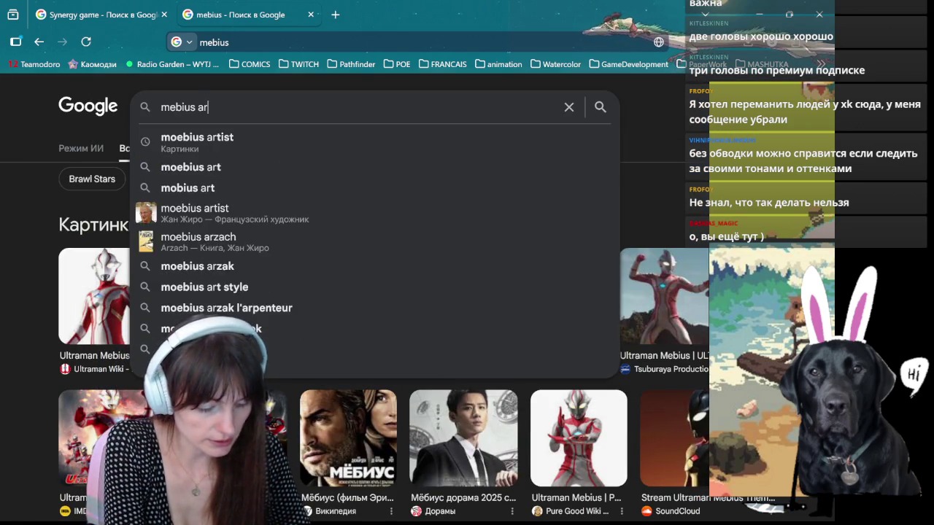
pyautogui.write('tist')
pyautogui.press('Return')
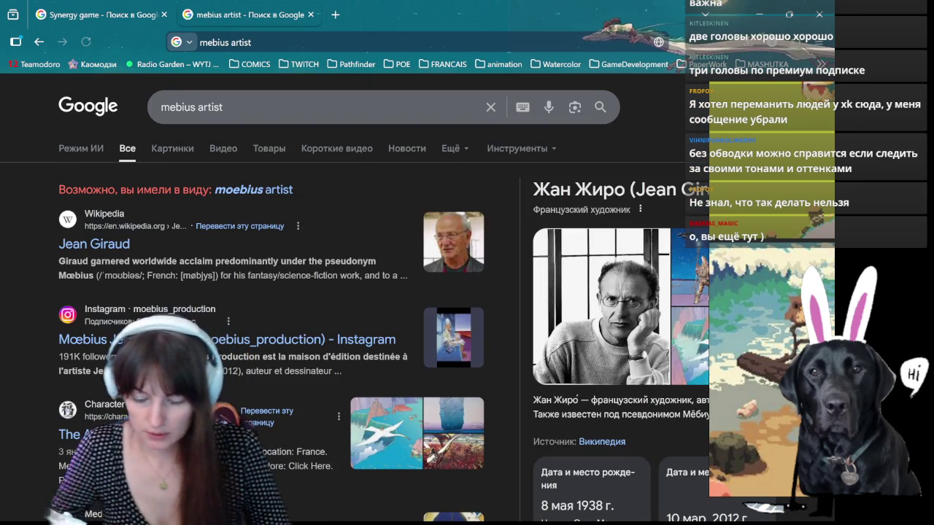
# Step: Open image results for 'moebius artist' and preview the Celebrating The Art of Moebius image
pyautogui.click(264, 194)
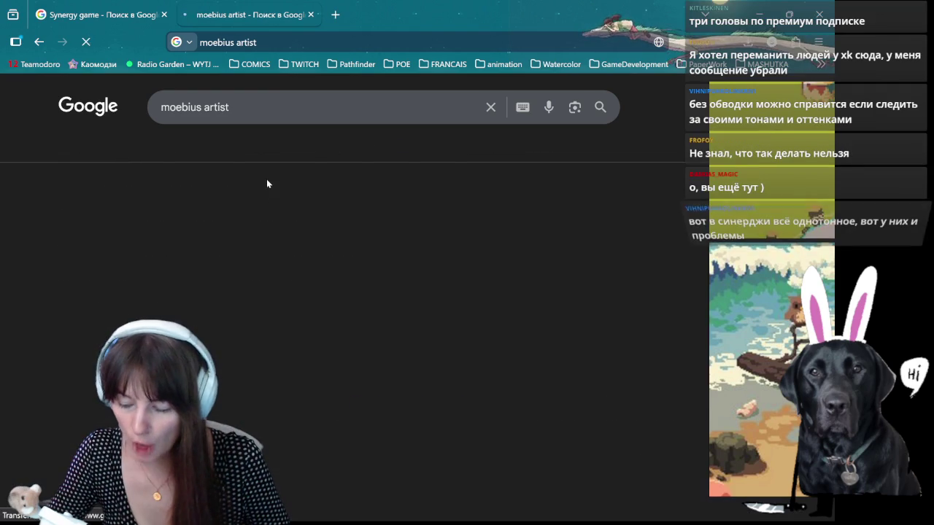
pyautogui.click(186, 152)
pyautogui.scroll(-3, 132, 313)
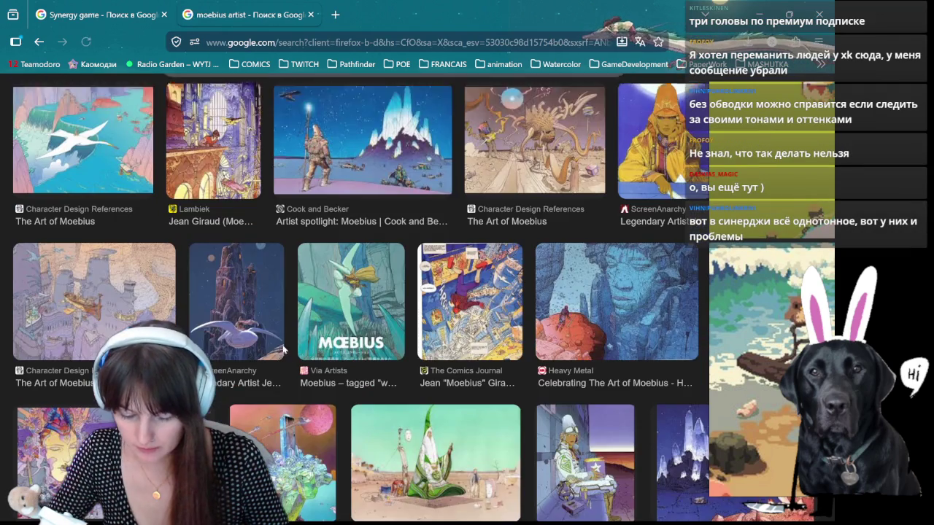
pyautogui.click(131, 314)
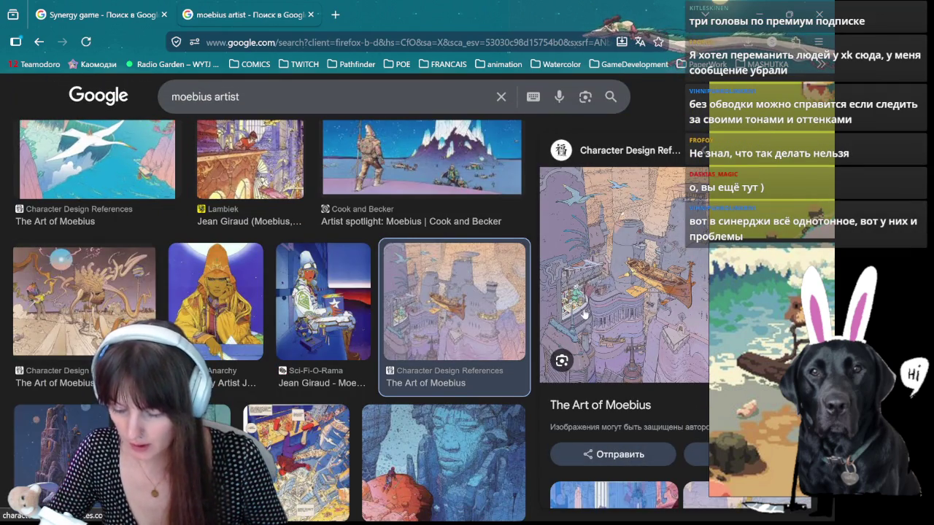
pyautogui.scroll(-3, 456, 270)
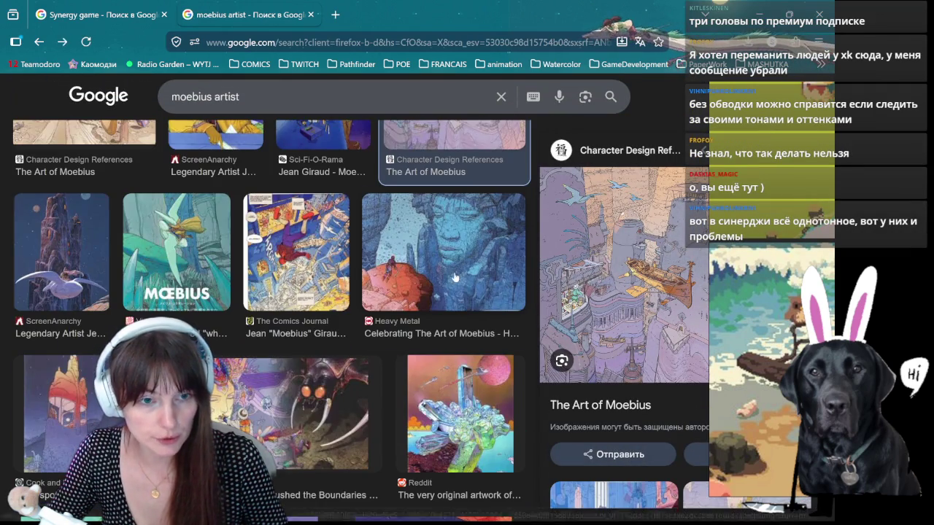
pyautogui.click(436, 283)
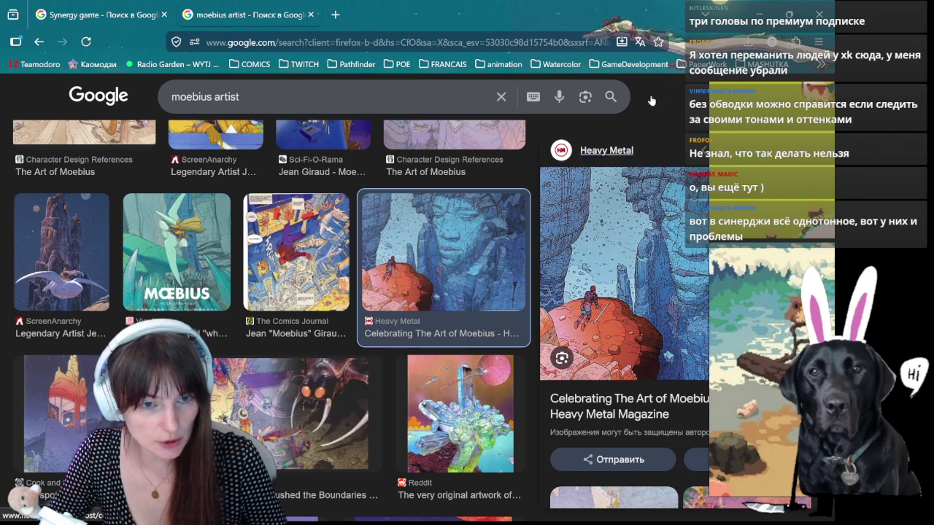
pyautogui.doubleClick(481, 22)
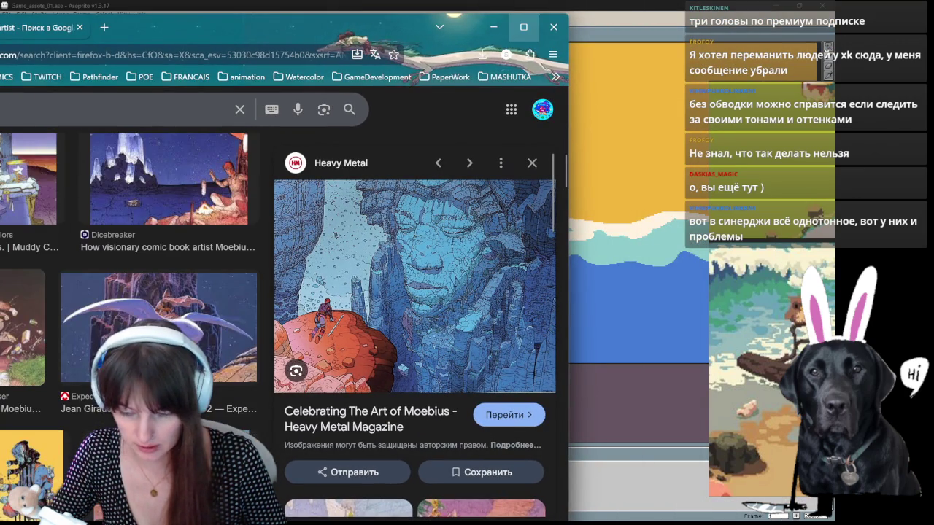
# Step: Close Firefox, place the beach reference beside the canvas, and paint a curved cream foam stroke
pyautogui.click(553, 27)
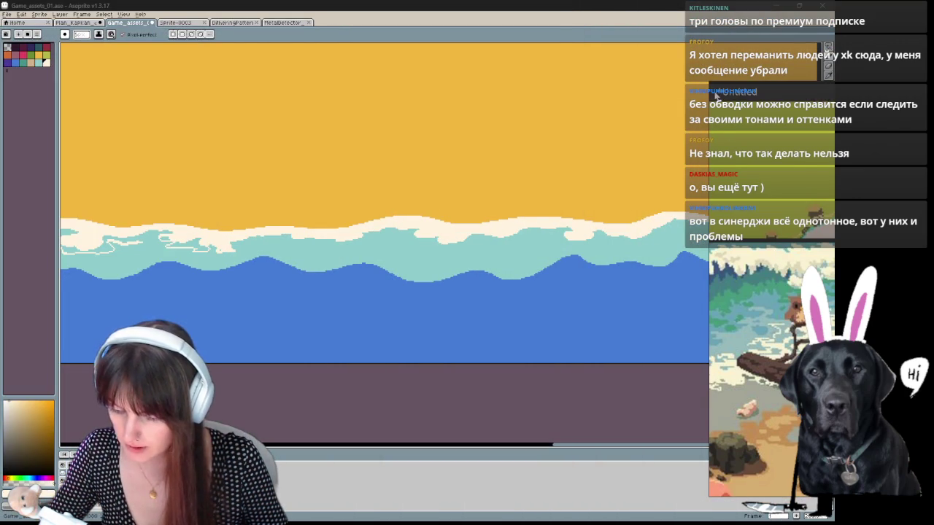
pyautogui.moveTo(749, 93); pyautogui.dragTo(556, 49)
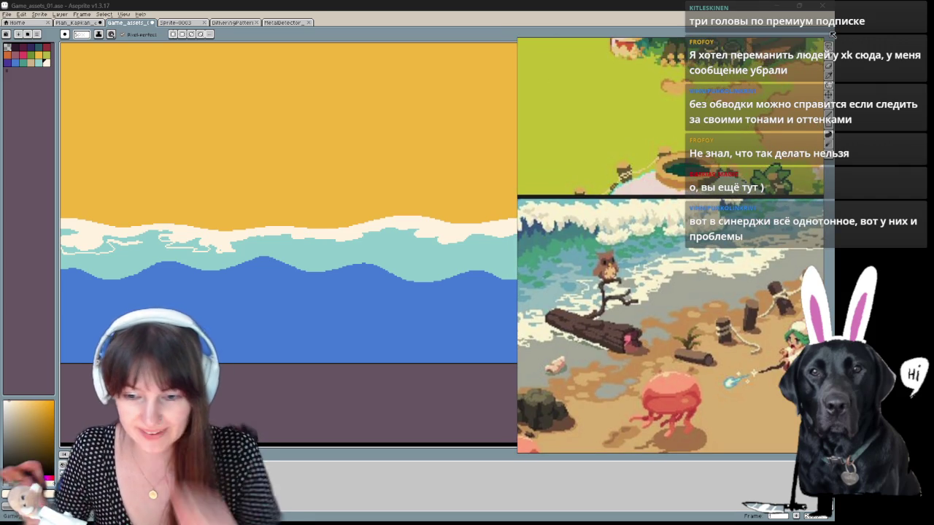
pyautogui.click(373, 246)
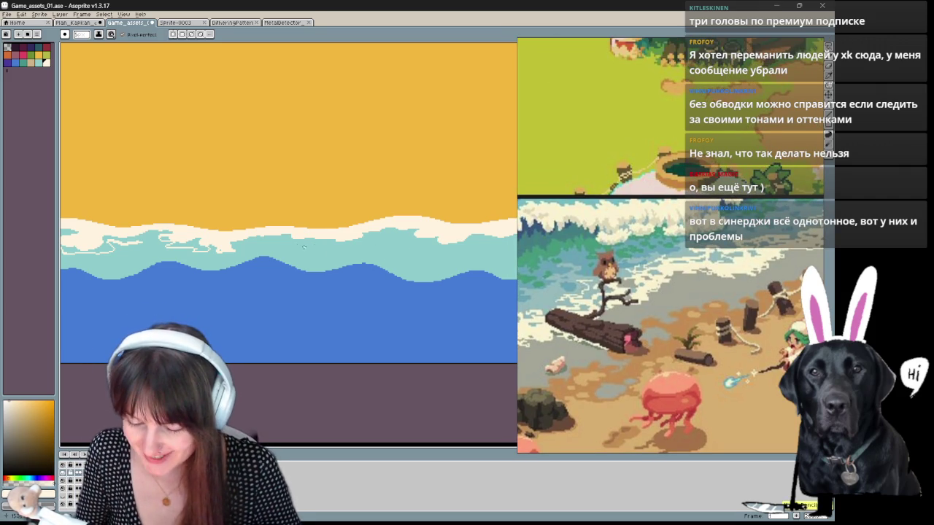
pyautogui.moveTo(302, 246); pyautogui.dragTo(384, 236)
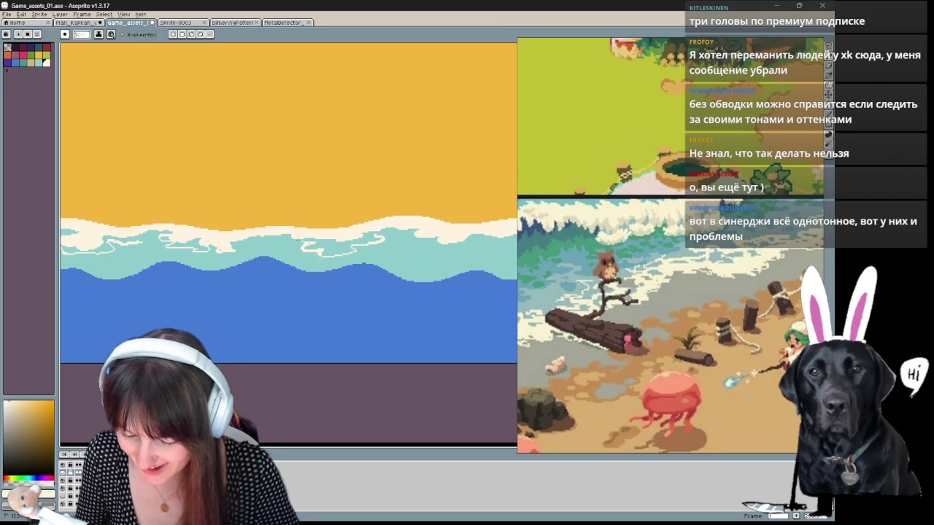
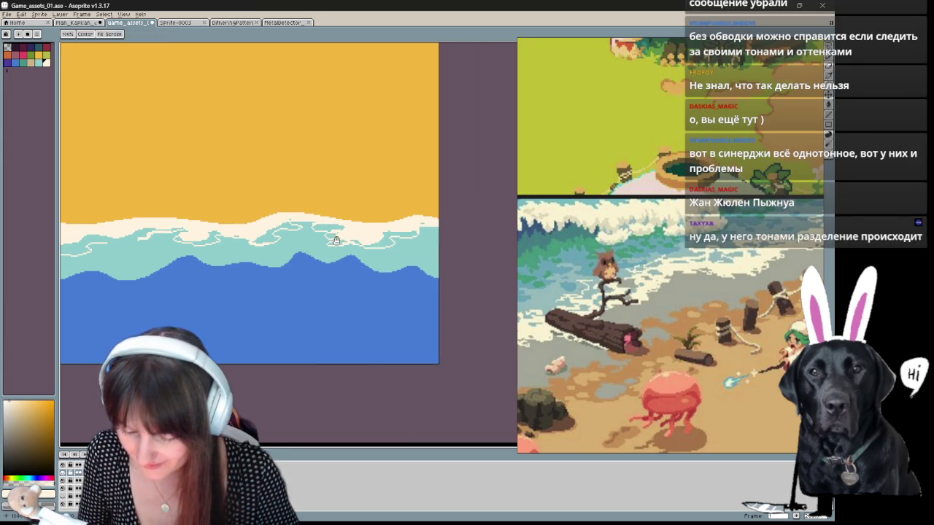
# Step: Zoom to the wave area, pick teal, and draw a short foam stroke across the water
pyautogui.scroll(-2, 449, 271)
pyautogui.scroll(-2, 452, 276)
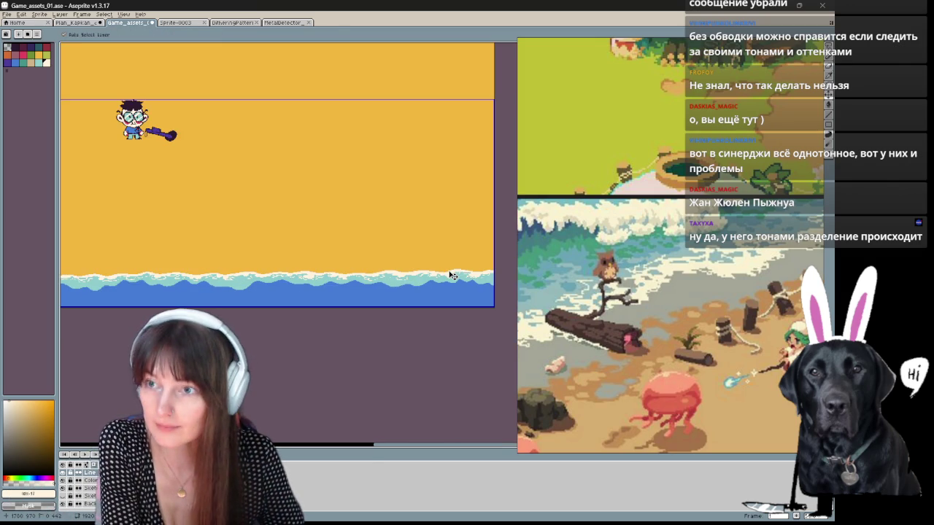
pyautogui.scroll(-1, 449, 273)
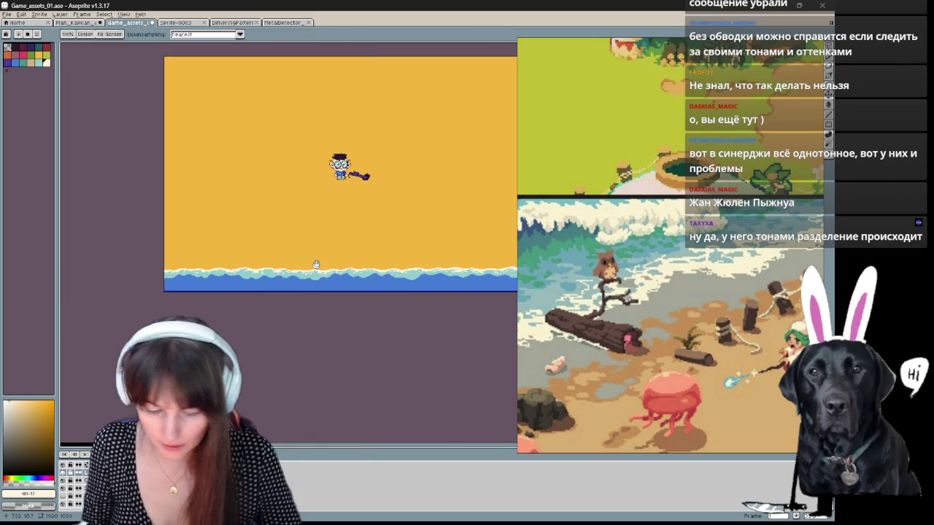
pyautogui.scroll(3, 314, 263)
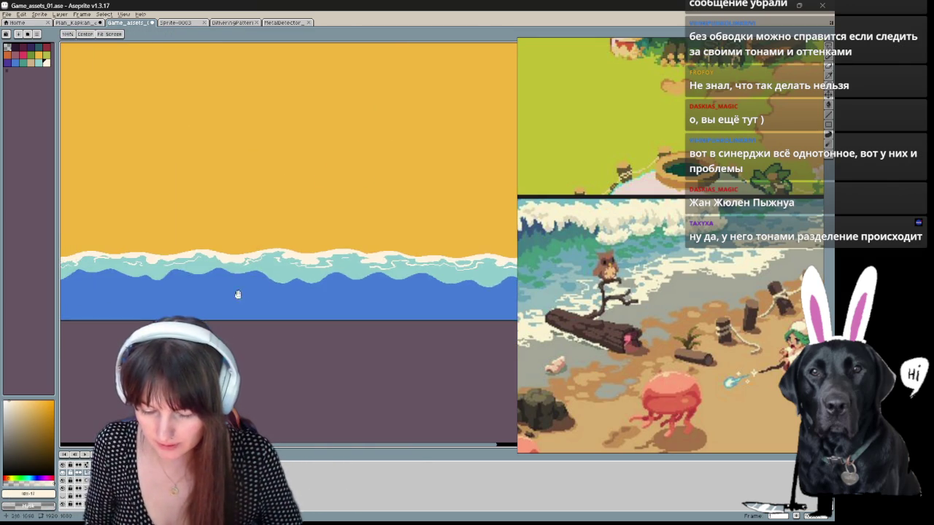
pyautogui.moveTo(236, 296); pyautogui.dragTo(333, 307)
pyautogui.click(39, 63)
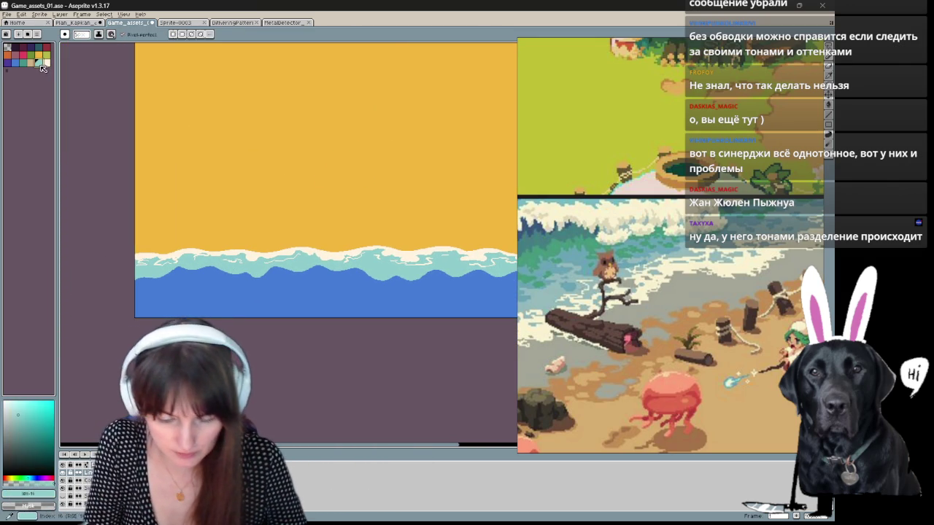
pyautogui.moveTo(196, 276); pyautogui.dragTo(176, 278)
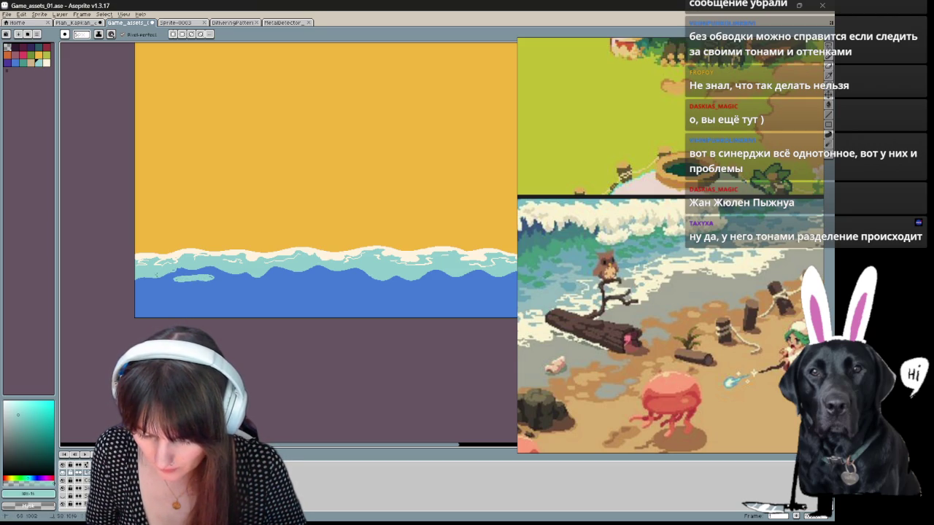
# Step: Draw teal foam curls on the blue water of this wave frame and the next
pyautogui.moveTo(292, 310)
pyautogui.mouseDown()
pyautogui.moveTo(206, 321)
pyautogui.moveTo(316, 317)
pyautogui.moveTo(194, 253)
pyautogui.moveTo(181, 272)
pyautogui.mouseUp()
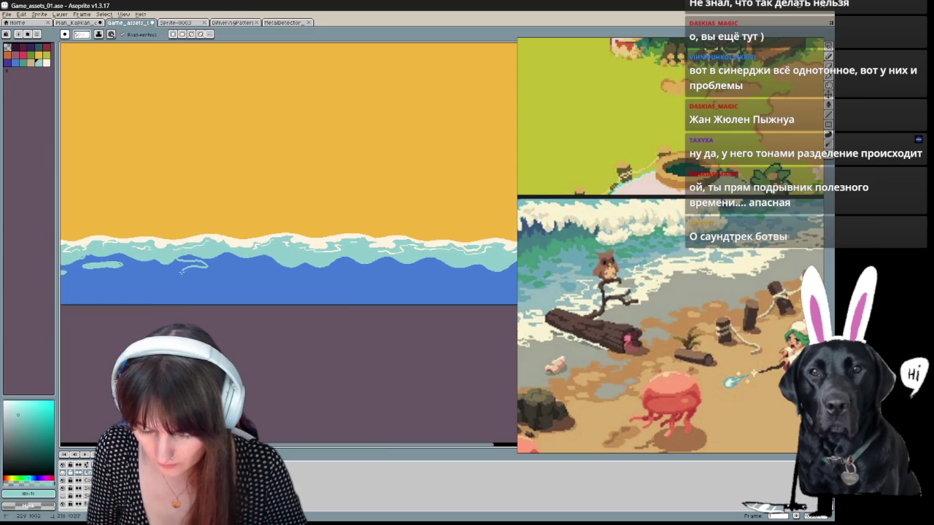
pyautogui.moveTo(276, 260)
pyautogui.mouseDown()
pyautogui.moveTo(245, 269)
pyautogui.moveTo(312, 267)
pyautogui.mouseUp()
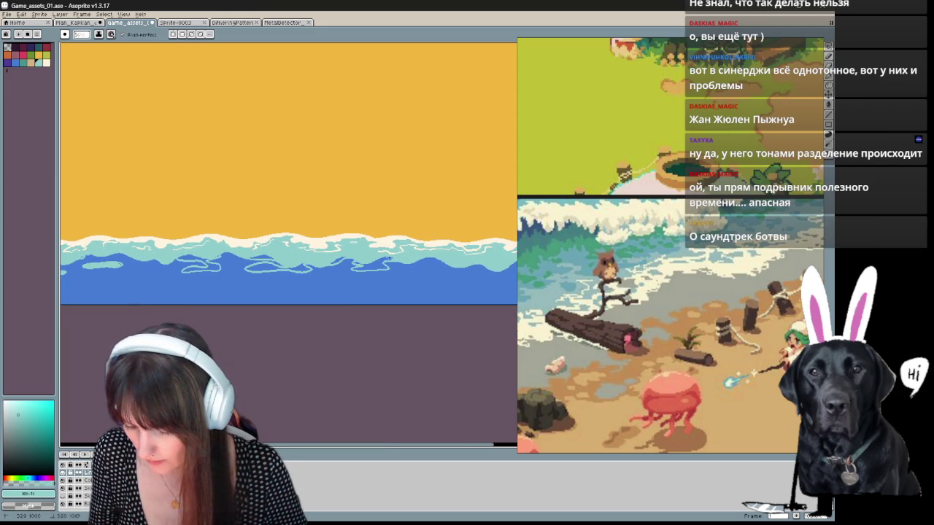
pyautogui.press('Right')
pyautogui.moveTo(256, 260); pyautogui.dragTo(327, 269)
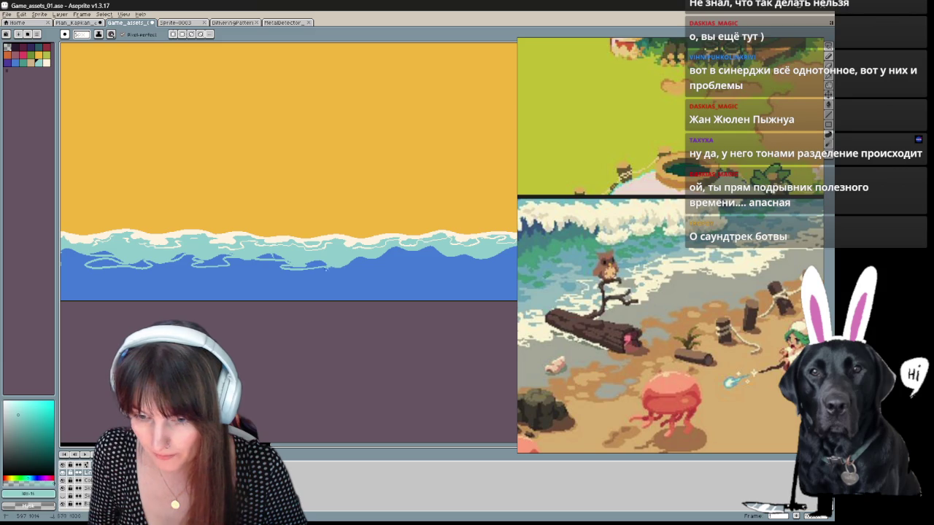
# Step: Step forward through the following frames of the wave animation
pyautogui.press('Right')
pyautogui.press('Right')
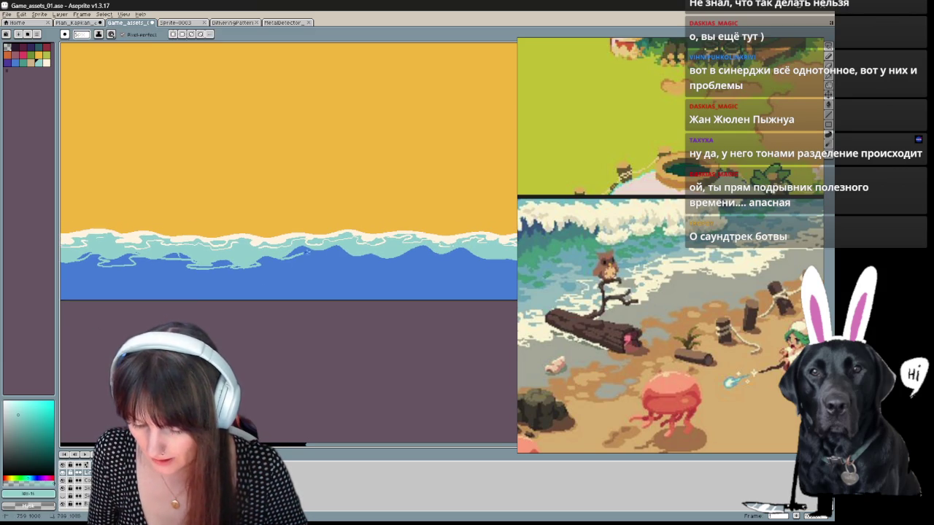
pyautogui.press('Right')
pyautogui.press('Right')
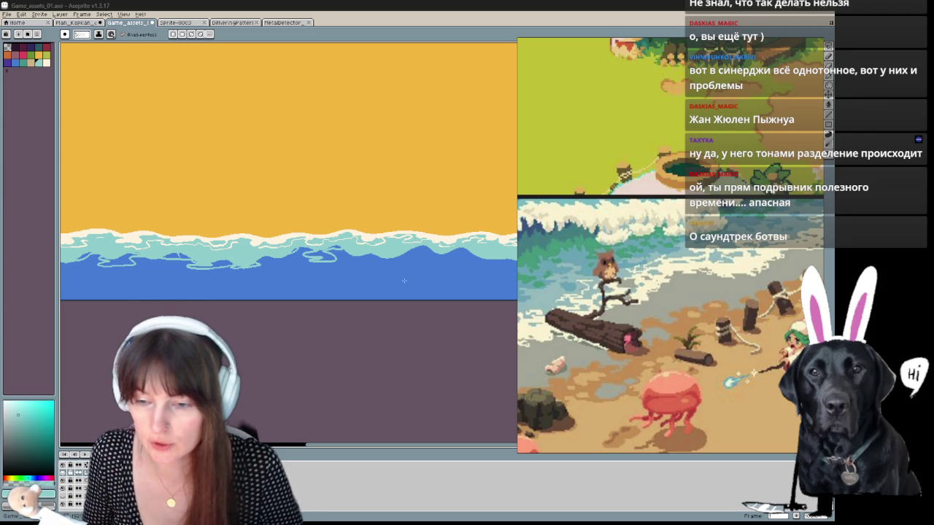
pyautogui.scroll(-1, 415, 294)
pyautogui.scroll(-1, 379, 263)
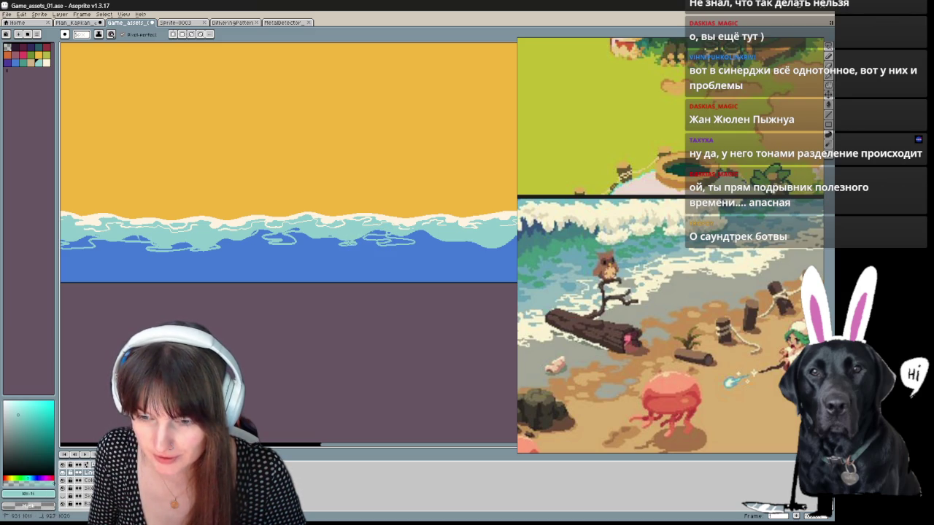
pyautogui.press('Right')
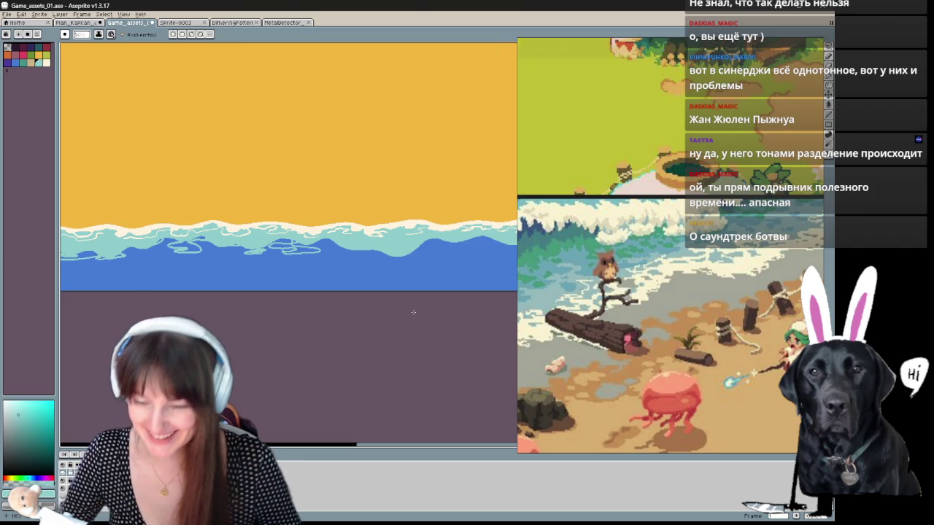
pyautogui.press('Right')
pyautogui.press('Right')
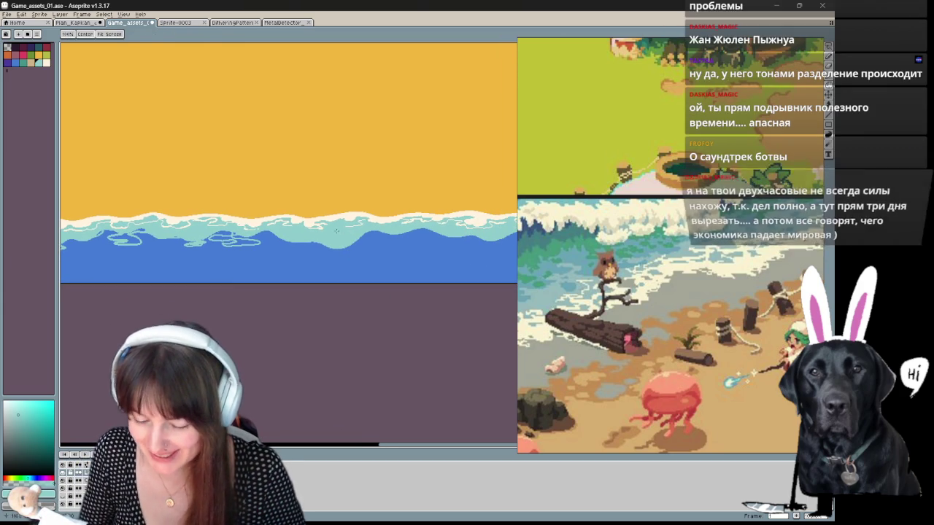
# Step: Sample the light teal foam colour and outline a foam stroke and patch in the water
pyautogui.keyDown('alt'); pyautogui.click(292, 263); pyautogui.keyUp('alt')
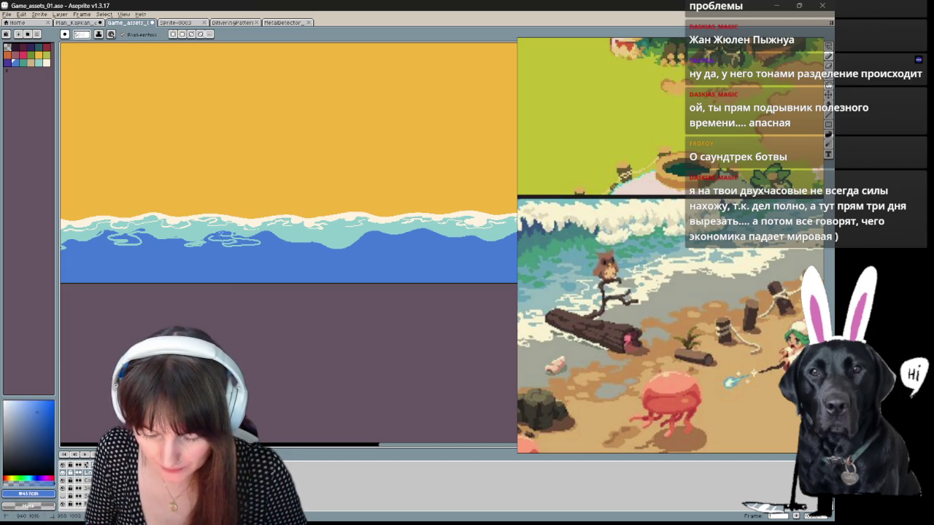
pyautogui.keyDown('alt'); pyautogui.click(231, 236); pyautogui.keyUp('alt')
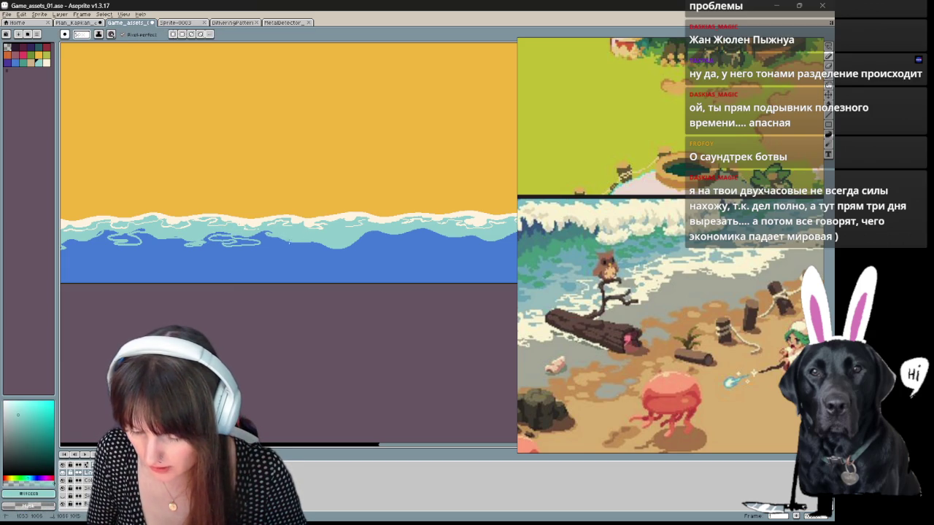
pyautogui.moveTo(312, 247); pyautogui.dragTo(328, 250)
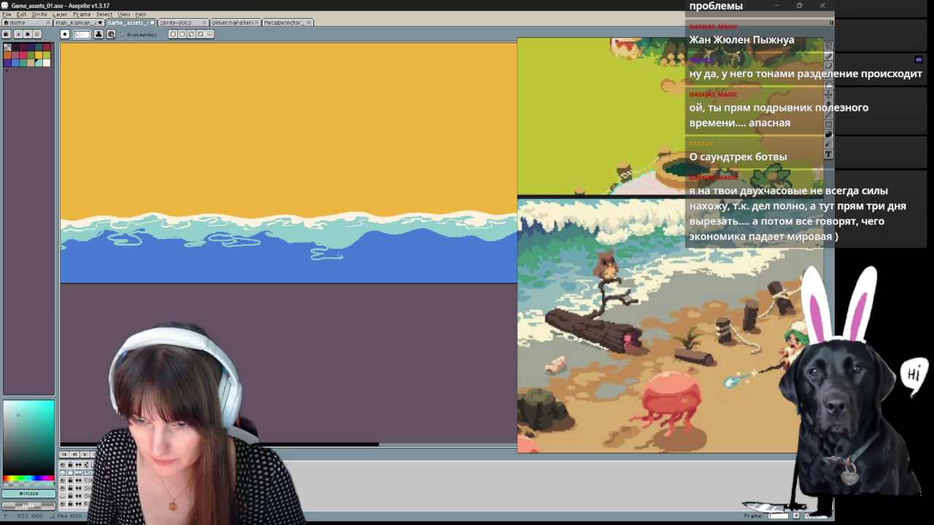
pyautogui.scroll(-1, 372, 241)
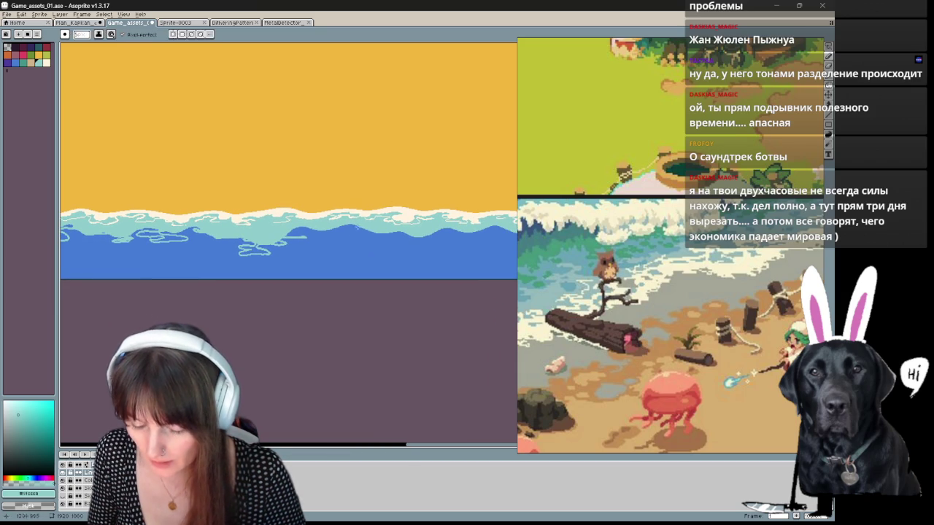
pyautogui.moveTo(246, 237)
pyautogui.mouseDown()
pyautogui.moveTo(240, 251)
pyautogui.moveTo(288, 248)
pyautogui.moveTo(294, 231)
pyautogui.moveTo(363, 233)
pyautogui.moveTo(347, 246)
pyautogui.mouseUp()
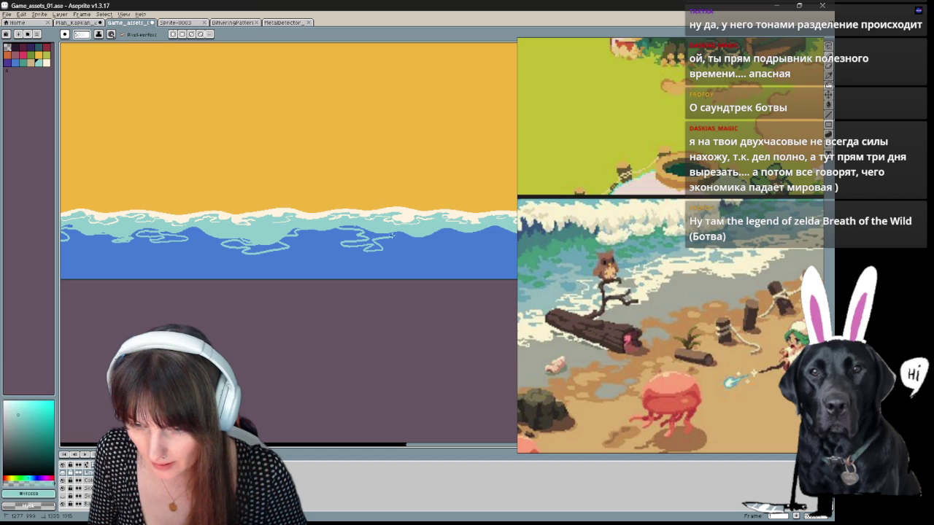
# Step: Extend the foam outline up and to the right, then switch to the Paint Bucket
pyautogui.scroll(-1, 454, 246)
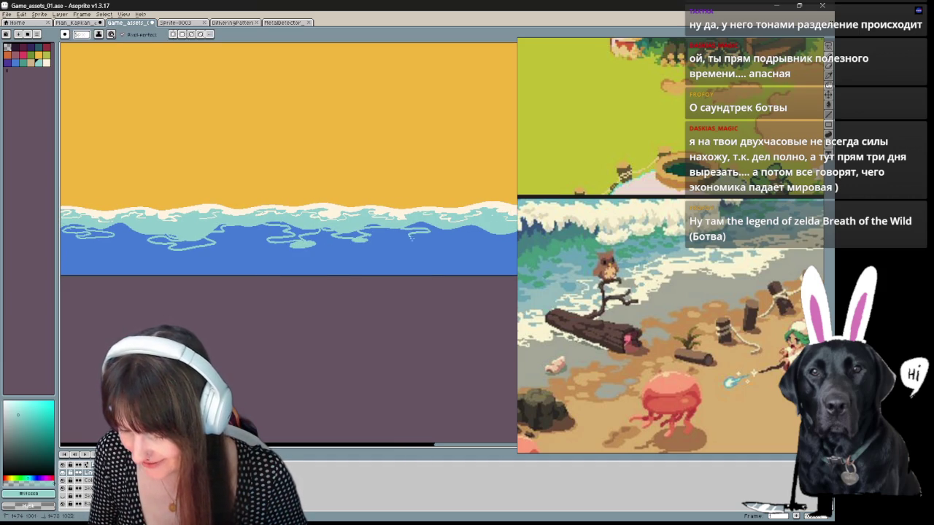
pyautogui.moveTo(418, 242); pyautogui.dragTo(443, 227)
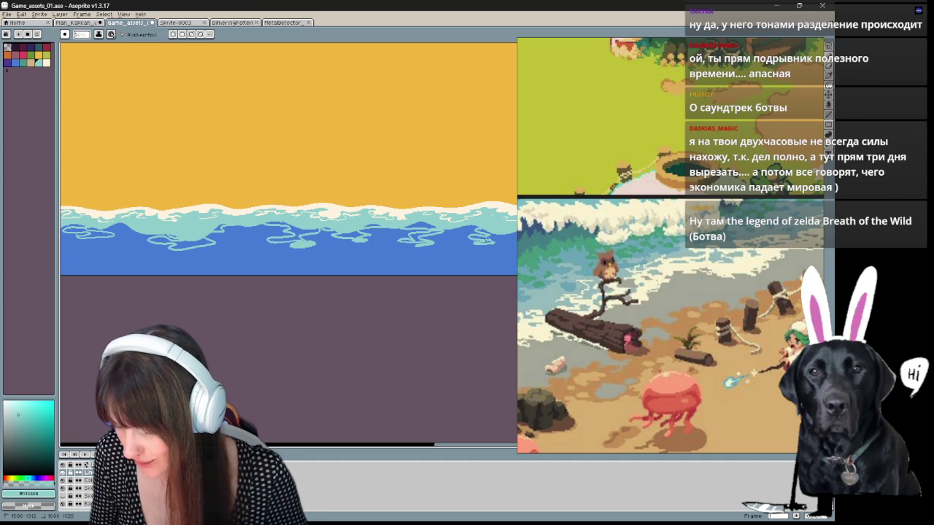
pyautogui.hscroll(3, 447, 235)
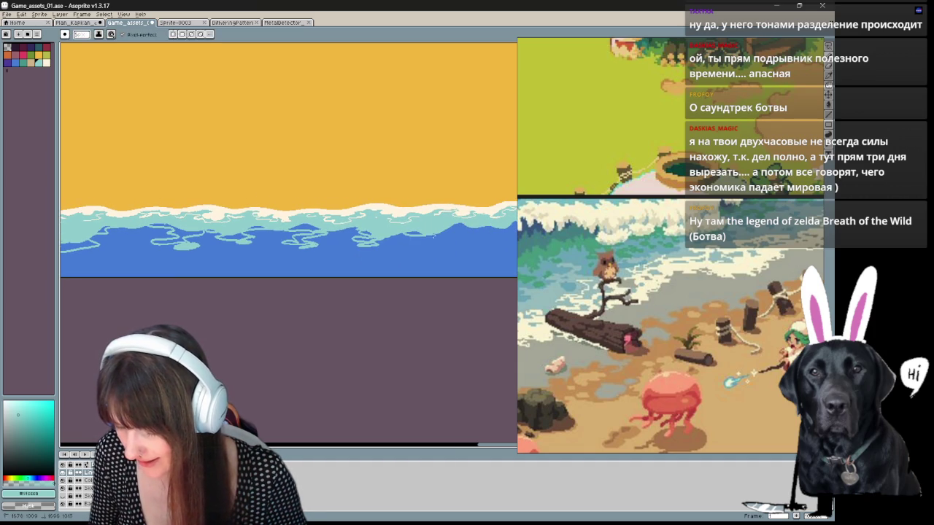
pyautogui.hscroll(2, 508, 228)
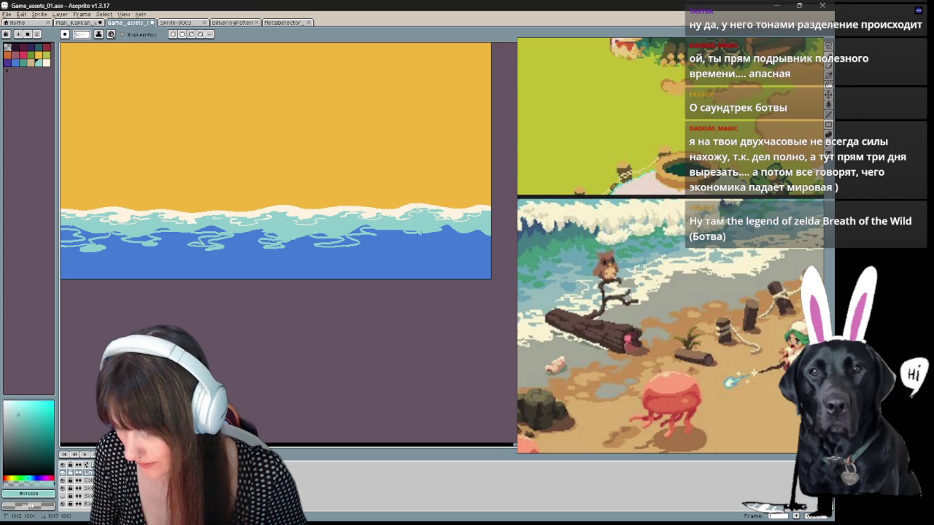
pyautogui.press('g')
pyautogui.scroll(1, 422, 238)
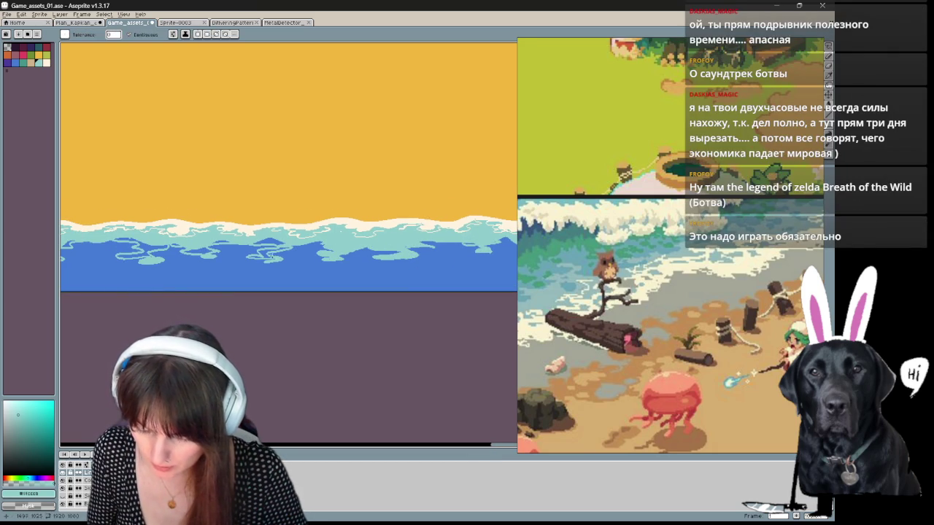
# Step: Fill four outlined foam blobs in the blue water with light teal
pyautogui.moveTo(191, 251); pyautogui.dragTo(208, 270)
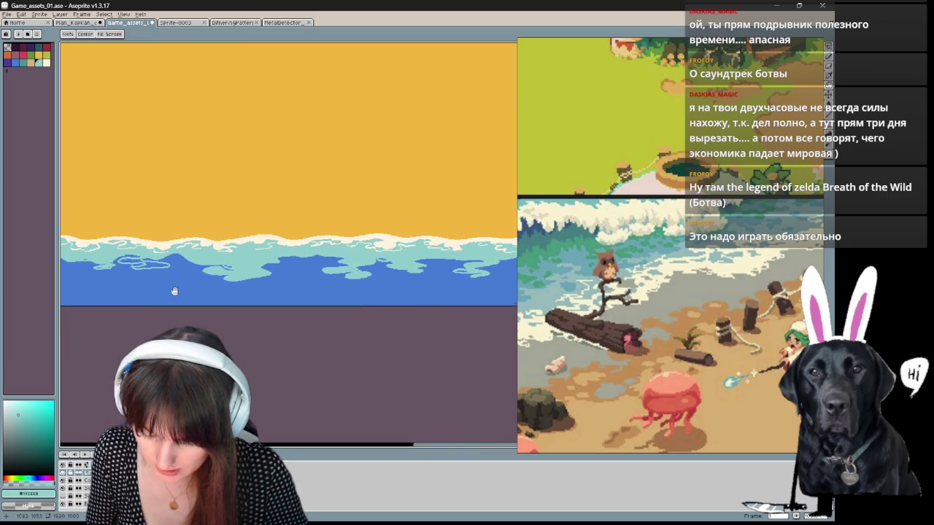
pyautogui.moveTo(173, 292); pyautogui.dragTo(229, 300)
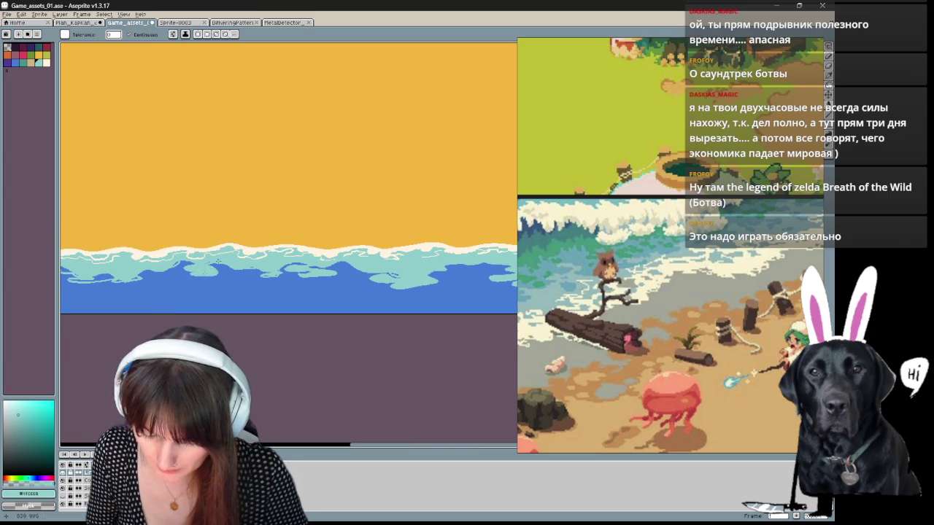
pyautogui.moveTo(299, 277); pyautogui.dragTo(346, 272)
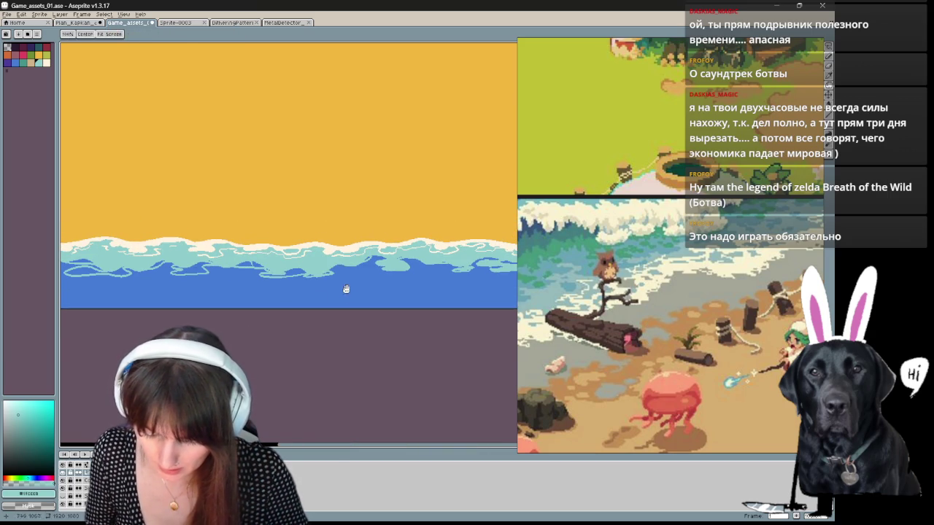
pyautogui.moveTo(173, 292); pyautogui.dragTo(224, 271)
pyautogui.click(226, 276)
pyautogui.click(218, 266)
pyautogui.click(296, 269)
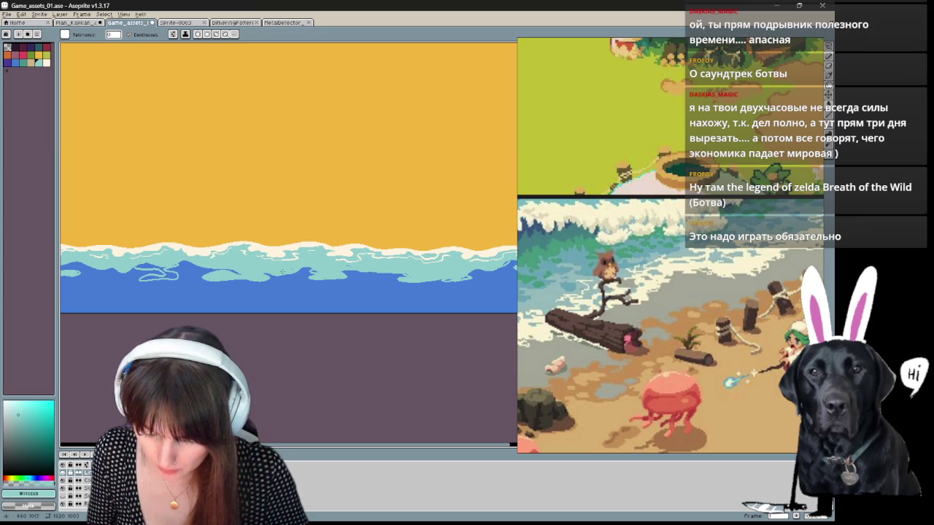
pyautogui.click(157, 276)
# Step: Return to the Pencil and advance the wave animation to another frame
pyautogui.moveTo(162, 298)
pyautogui.mouseDown()
pyautogui.moveTo(300, 297)
pyautogui.moveTo(183, 281)
pyautogui.mouseUp()
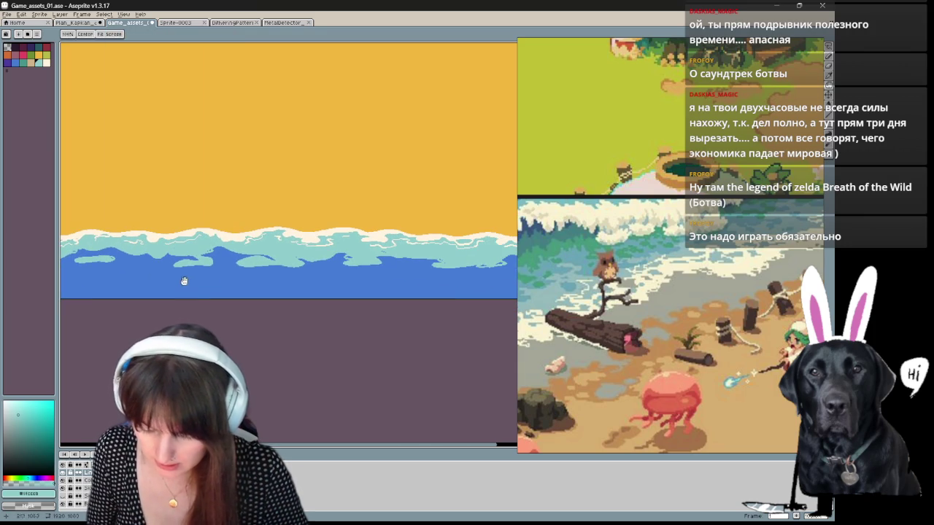
pyautogui.press('b')
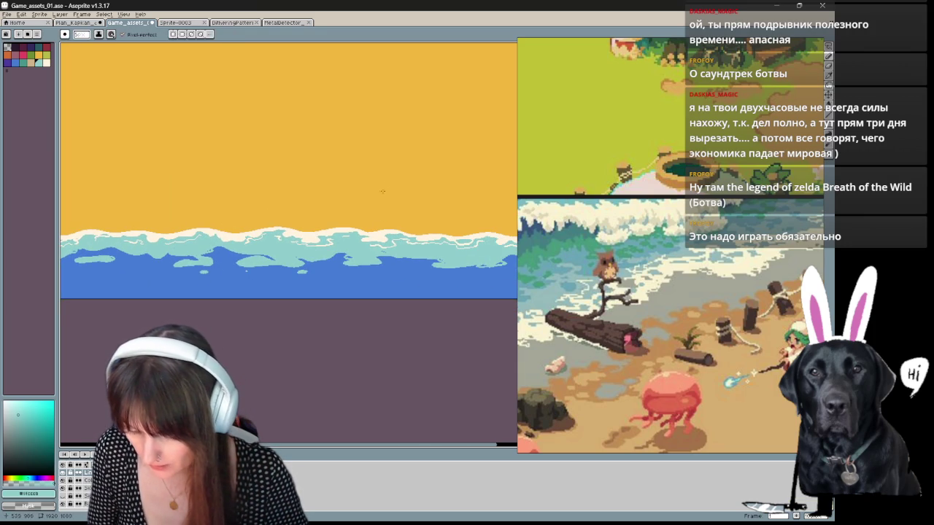
pyautogui.press('Return')
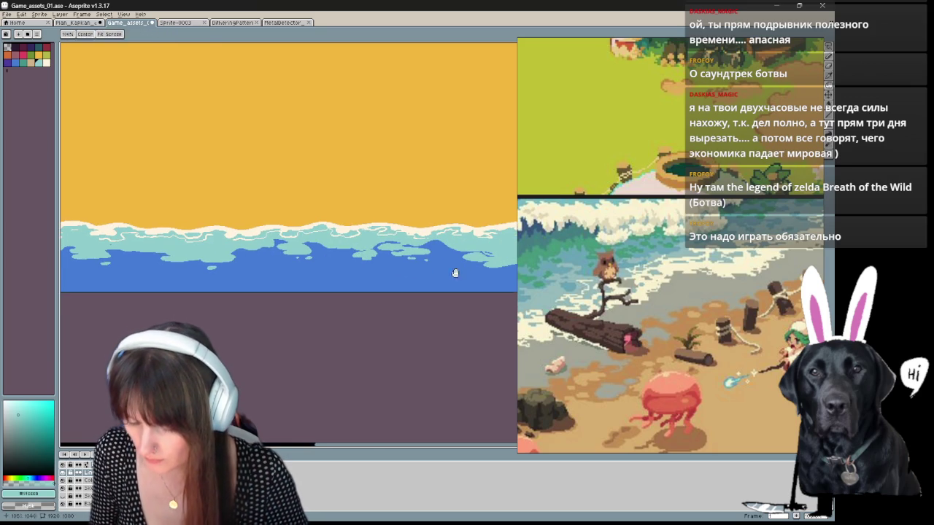
# Step: Set the Pencil to the light teal foam colour and dab a stroke into the water
pyautogui.press('e')
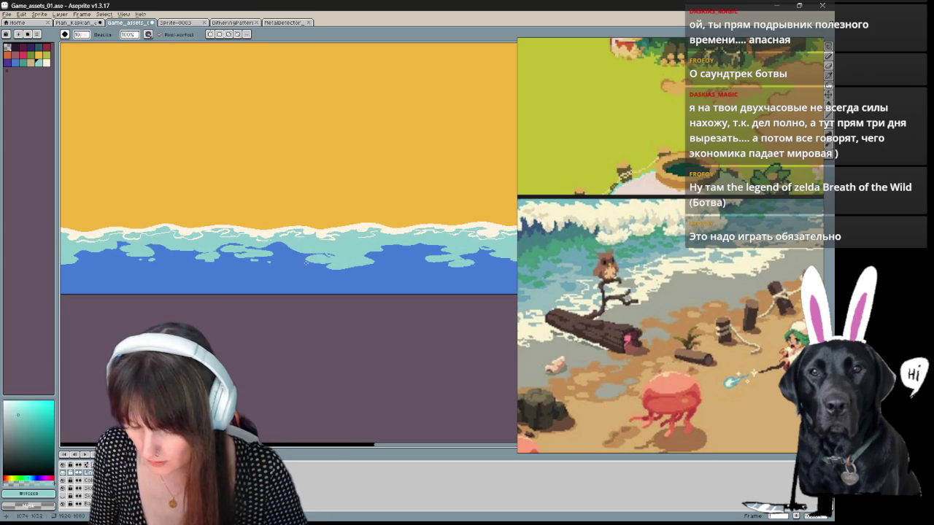
pyautogui.press('b')
pyautogui.keyDown('alt'); pyautogui.click(306, 262); pyautogui.keyUp('alt')
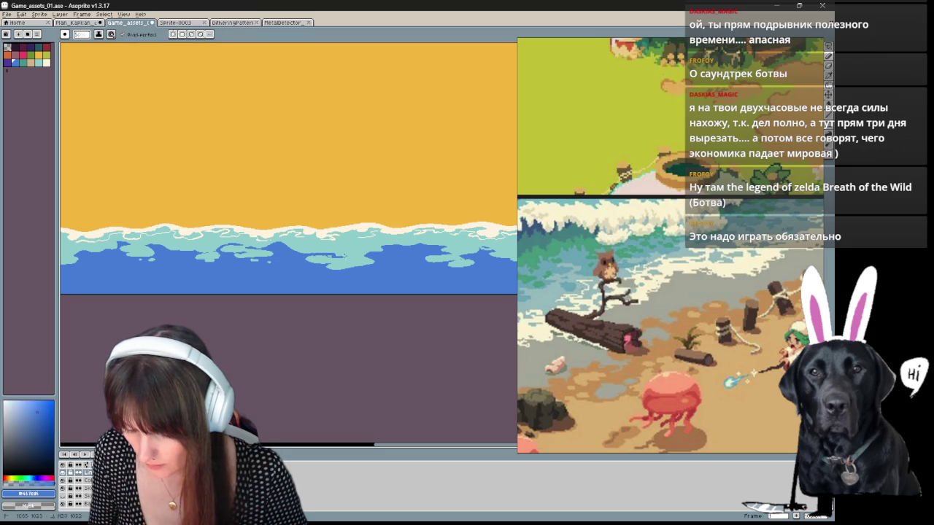
pyautogui.keyDown('alt'); pyautogui.click(329, 260); pyautogui.keyUp('alt')
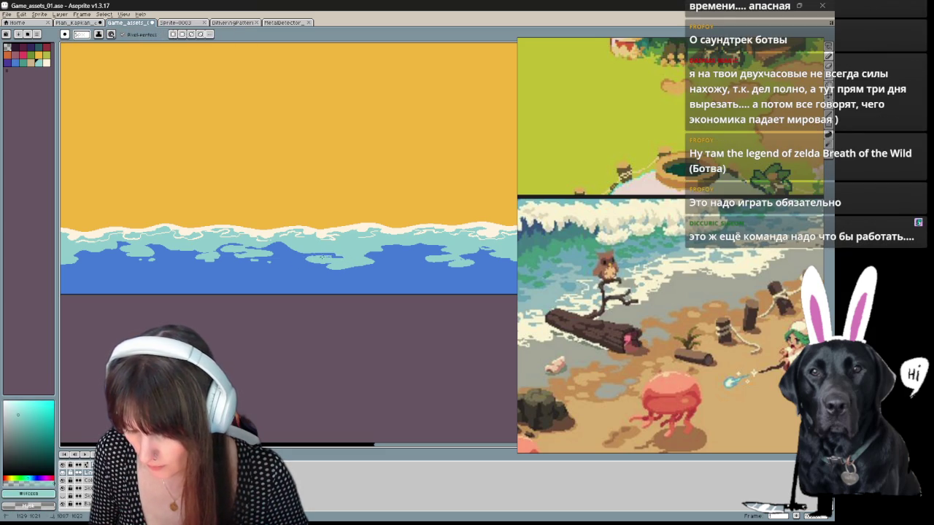
pyautogui.moveTo(392, 309)
pyautogui.mouseDown()
pyautogui.moveTo(315, 299)
pyautogui.moveTo(328, 315)
pyautogui.mouseUp()
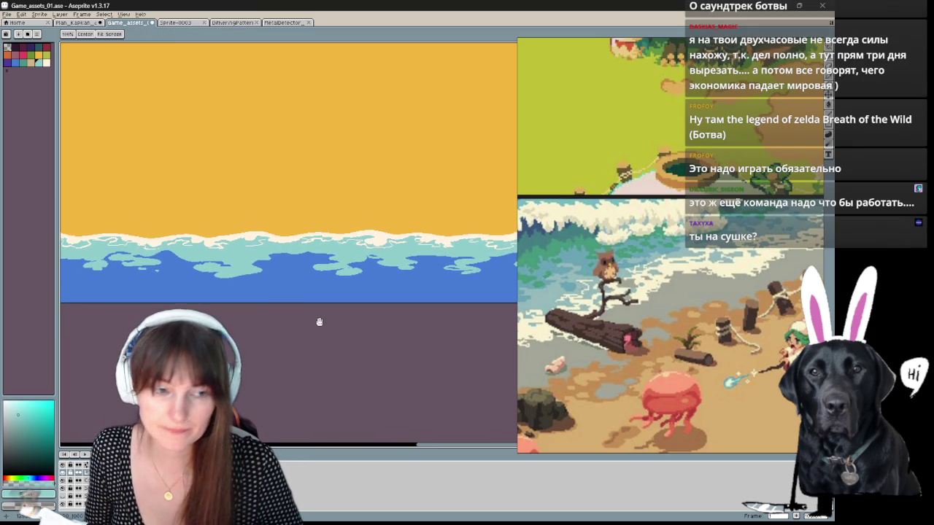
pyautogui.press('b')
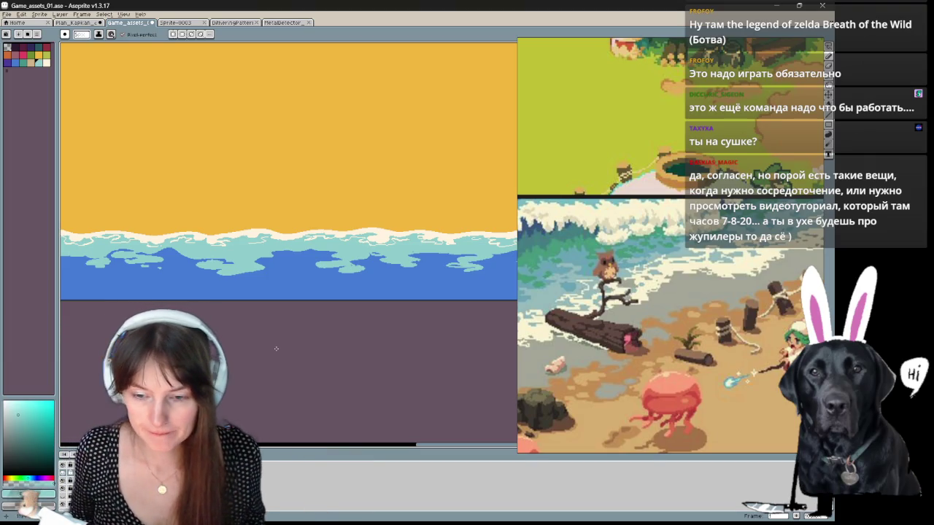
# Step: Dot small light-teal foam patches into the blue water on two wave frames
pyautogui.scroll(-2, 328, 234)
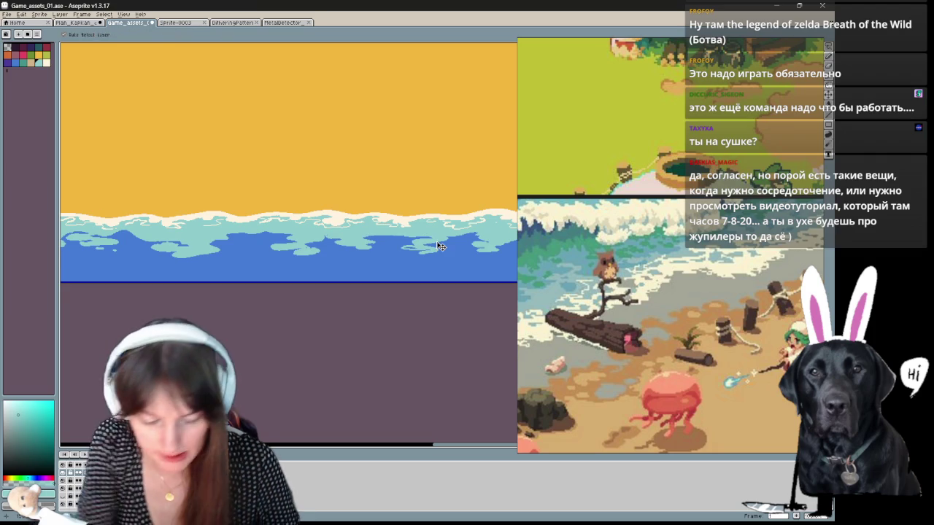
pyautogui.scroll(1, 437, 243)
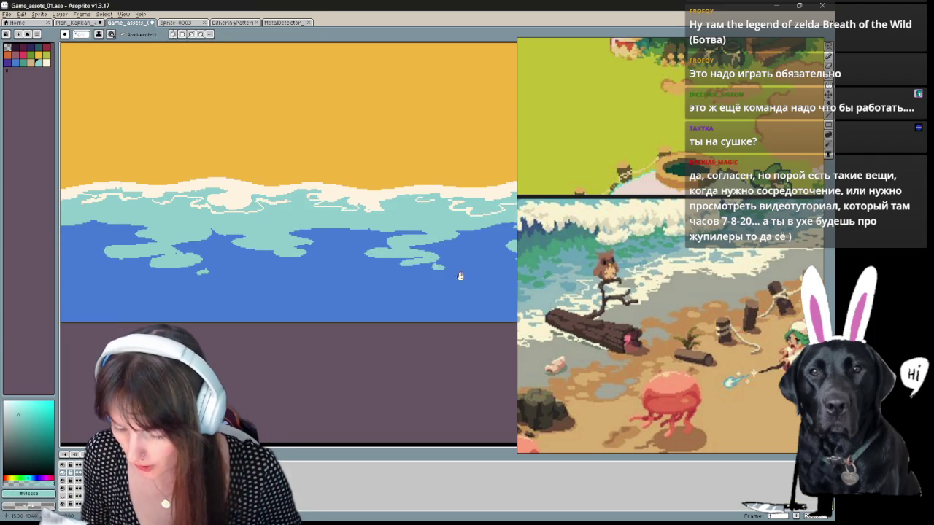
pyautogui.hscroll(-2, 396, 272)
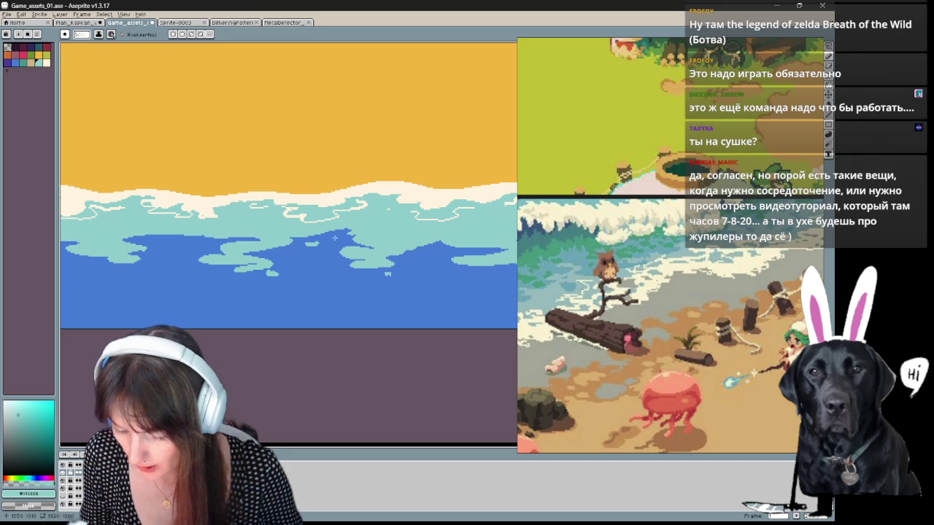
pyautogui.moveTo(155, 240); pyautogui.dragTo(152, 244)
pyautogui.press('Right')
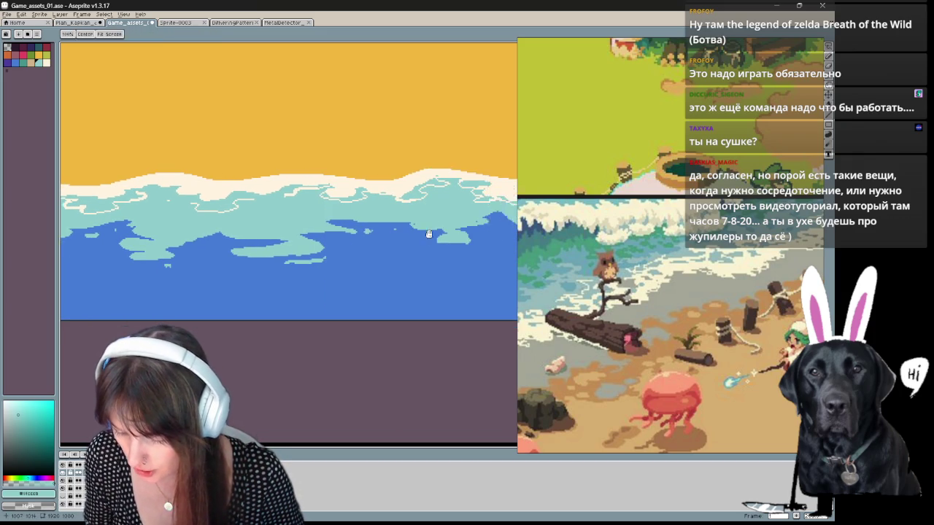
pyautogui.moveTo(413, 221); pyautogui.dragTo(340, 238)
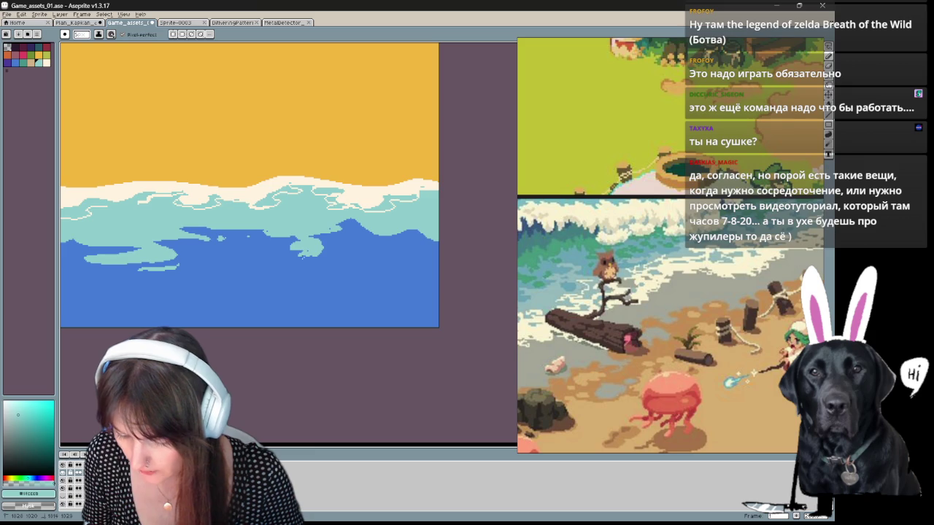
pyautogui.press('b')
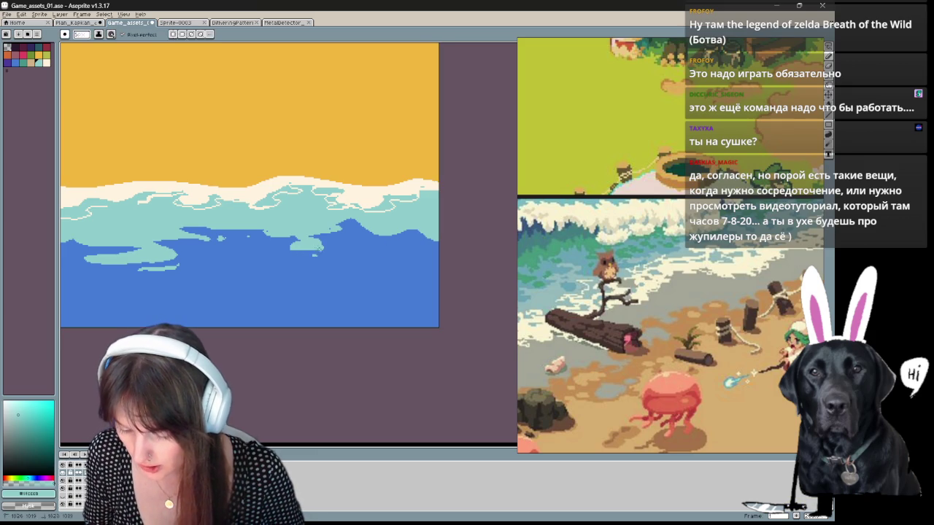
pyautogui.moveTo(298, 256); pyautogui.dragTo(294, 253)
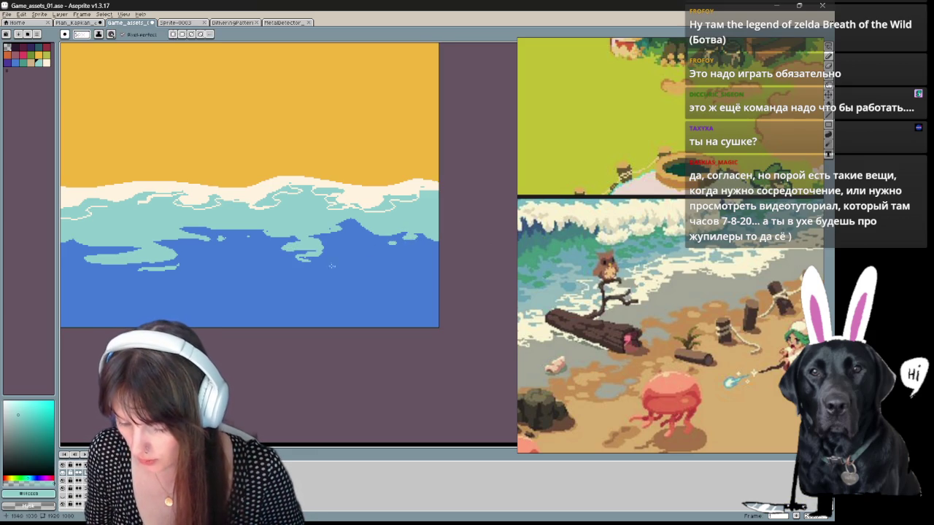
# Step: Zoom out to see the wider canvas with the character, then return to the waves
pyautogui.scroll(1, 248, 303)
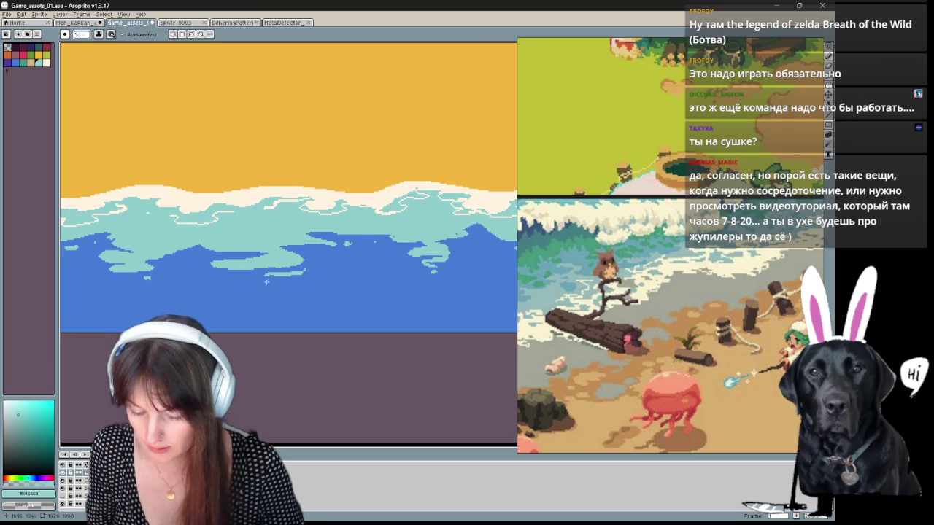
pyautogui.scroll(-3, 240, 343)
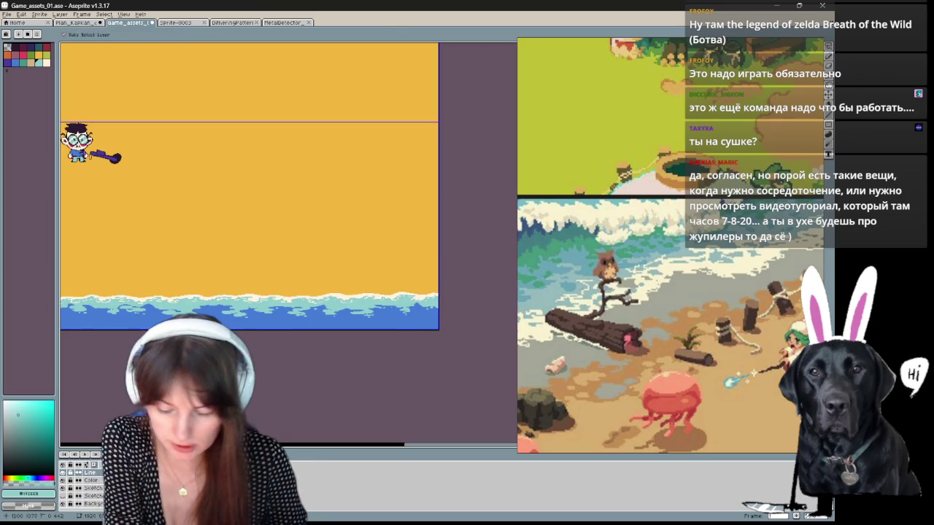
pyautogui.moveTo(132, 378)
pyautogui.mouseDown()
pyautogui.moveTo(340, 374)
pyautogui.moveTo(421, 355)
pyautogui.moveTo(247, 335)
pyautogui.mouseUp()
pyautogui.hscroll(-2, 247, 335)
pyautogui.hscroll(-3, 247, 337)
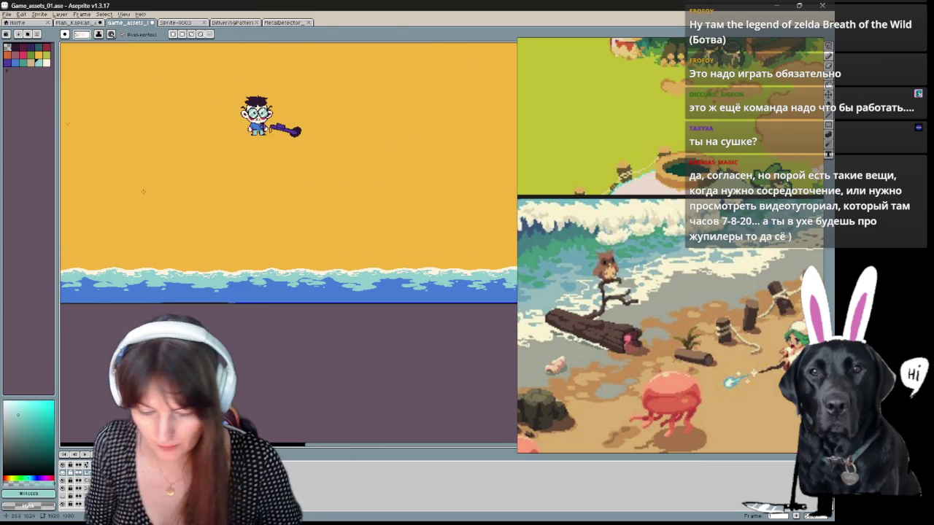
pyautogui.scroll(2, 66, 97)
pyautogui.moveTo(427, 131); pyautogui.dragTo(216, 309)
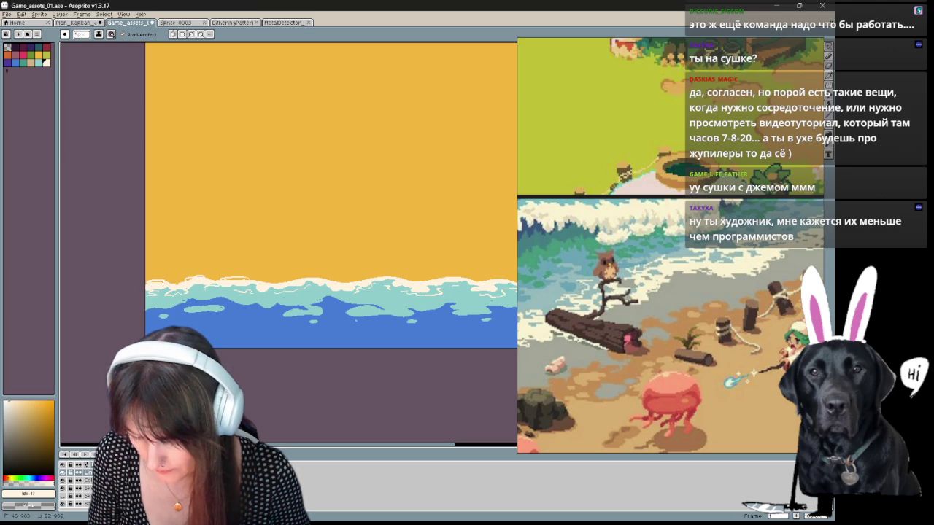
# Step: Draw cream-white foam with a peak along the shoreline from the left end to the right
pyautogui.press('v')
pyautogui.scroll(1, 209, 293)
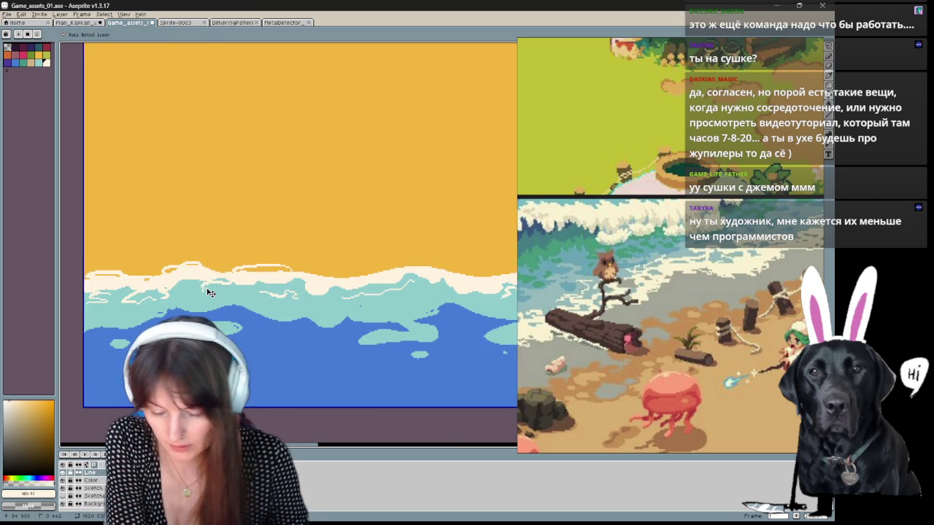
pyautogui.press('b')
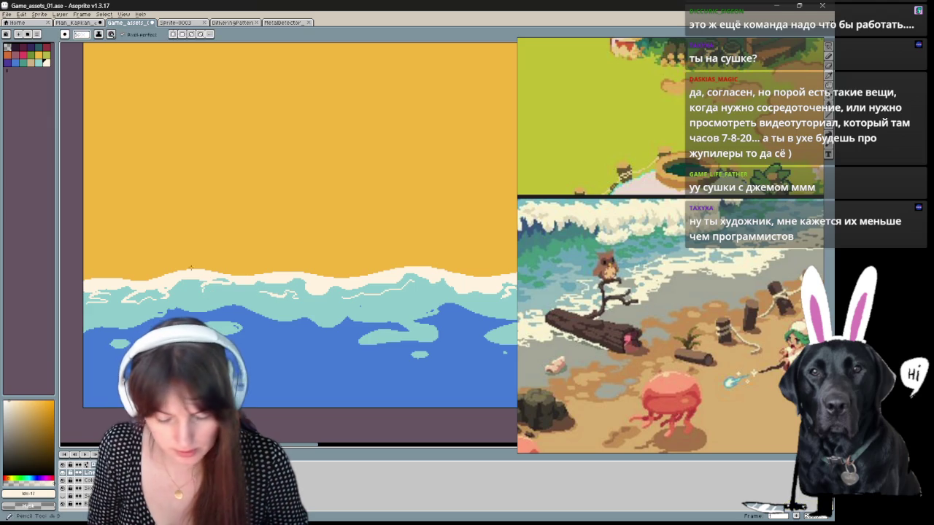
pyautogui.moveTo(93, 275); pyautogui.dragTo(130, 278)
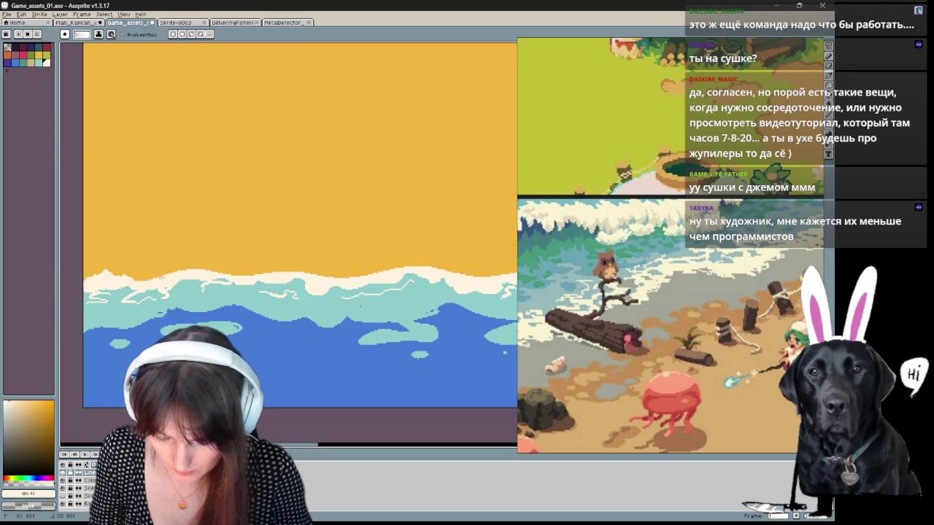
pyautogui.moveTo(173, 270); pyautogui.dragTo(211, 272)
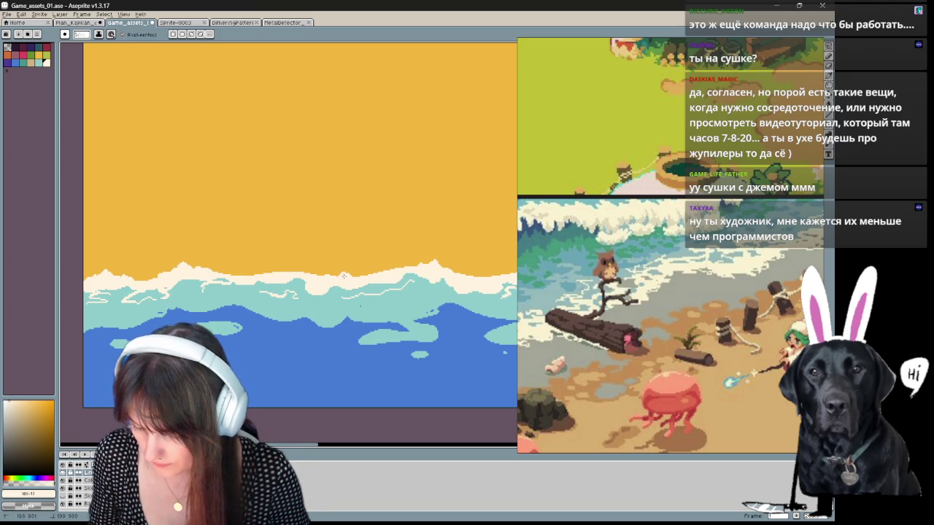
pyautogui.hscroll(2, 344, 276)
pyautogui.moveTo(329, 270)
pyautogui.mouseDown()
pyautogui.moveTo(376, 277)
pyautogui.moveTo(476, 267)
pyautogui.moveTo(436, 269)
pyautogui.moveTo(466, 260)
pyautogui.mouseUp()
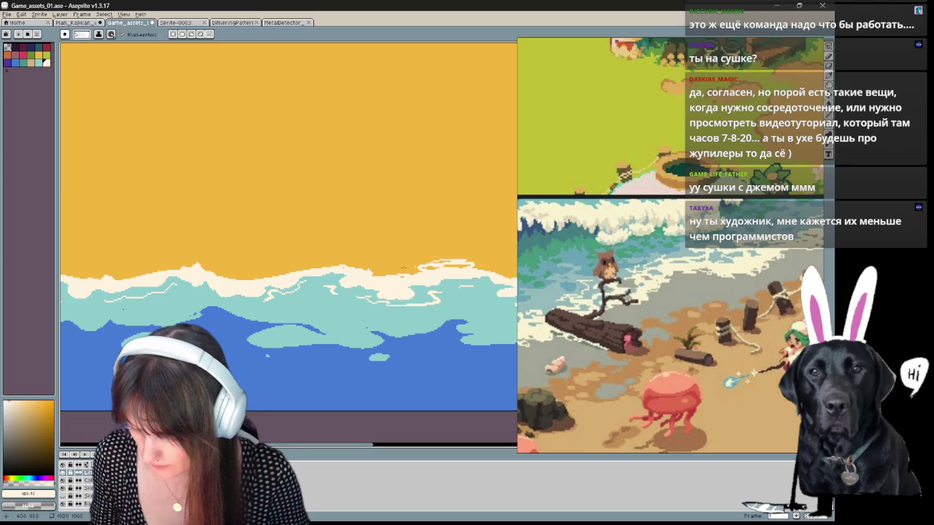
pyautogui.moveTo(345, 261); pyautogui.dragTo(296, 264)
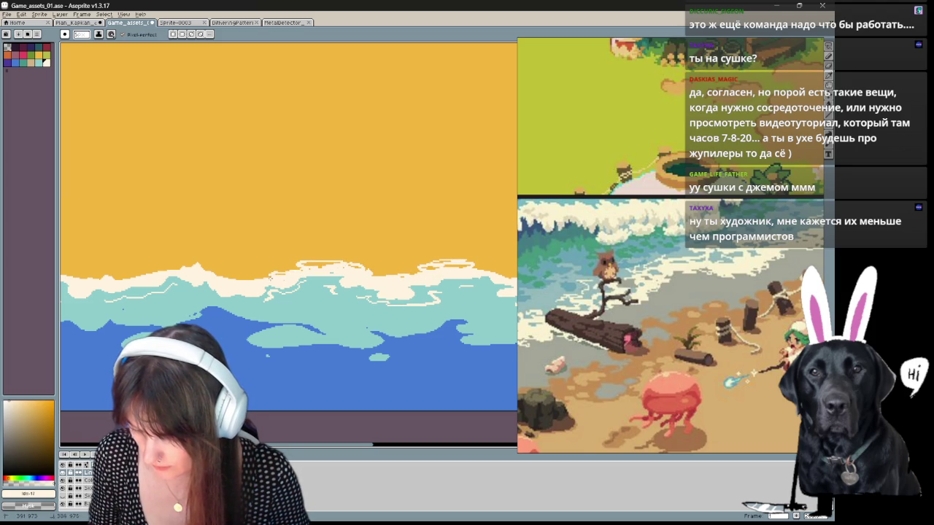
# Step: Draw a cream-white wave outline in the foam at the right end of the shore
pyautogui.moveTo(258, 317); pyautogui.dragTo(163, 277)
pyautogui.press('space')
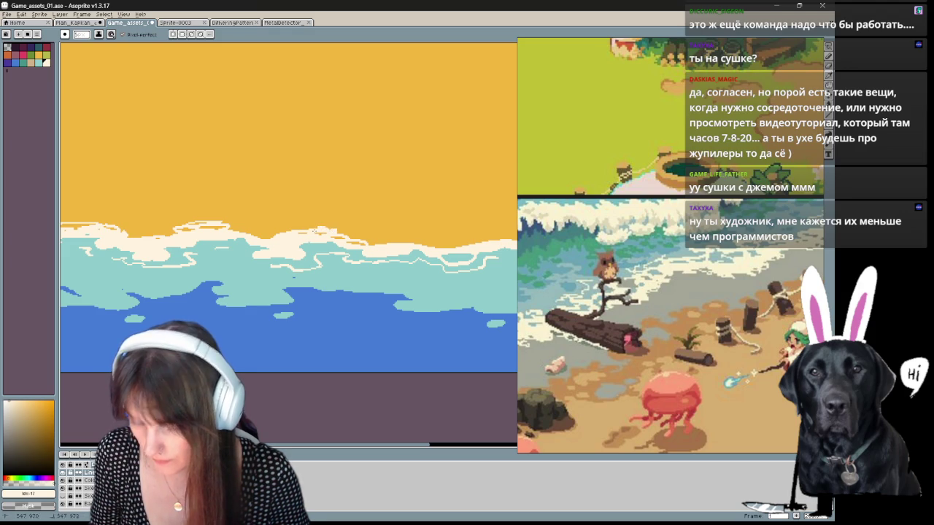
pyautogui.moveTo(325, 320); pyautogui.dragTo(322, 362)
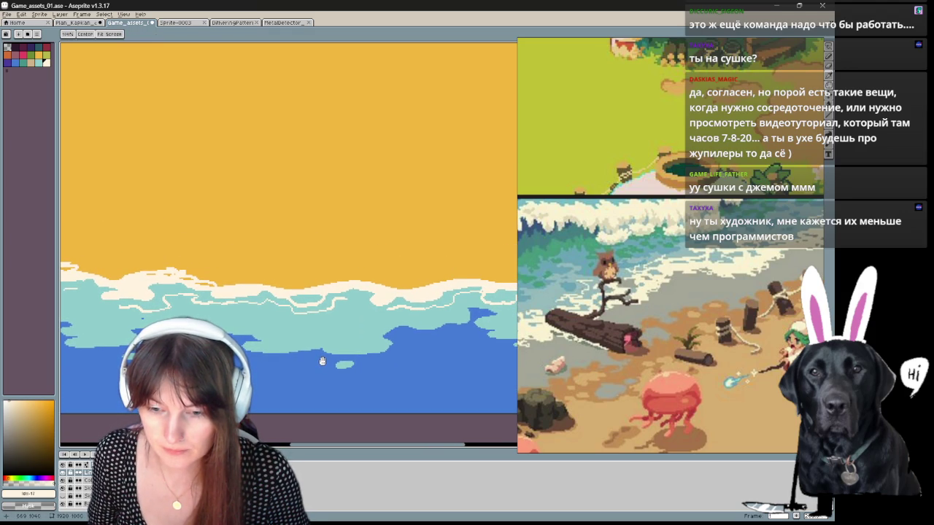
pyautogui.press('b')
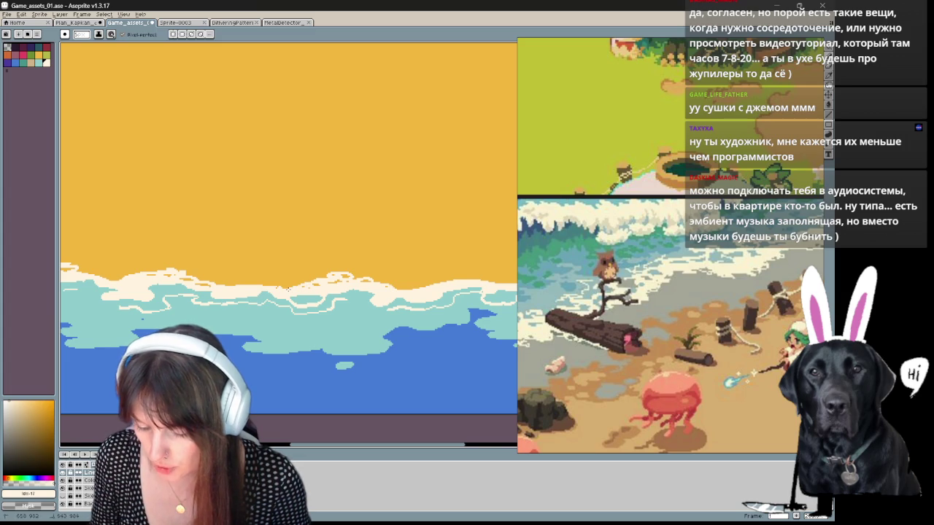
pyautogui.moveTo(288, 289); pyautogui.dragTo(266, 277)
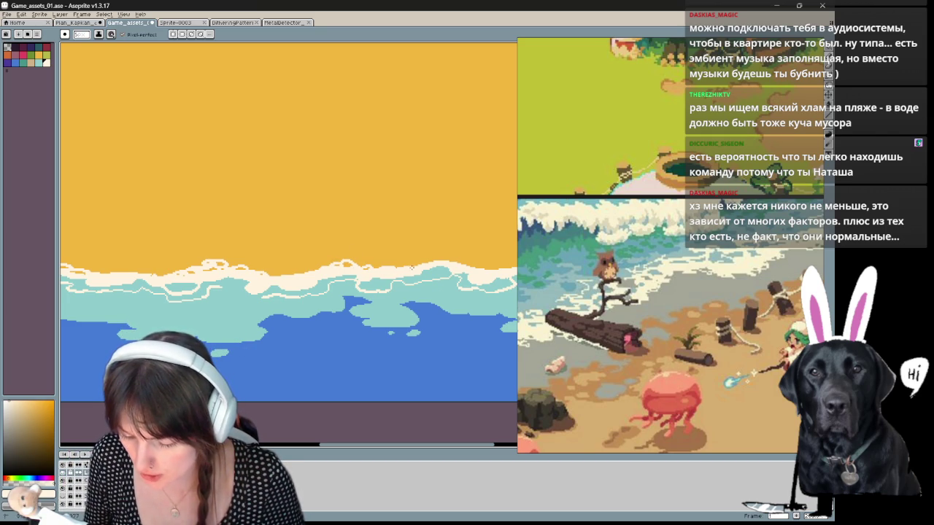
pyautogui.moveTo(421, 257); pyautogui.dragTo(467, 253)
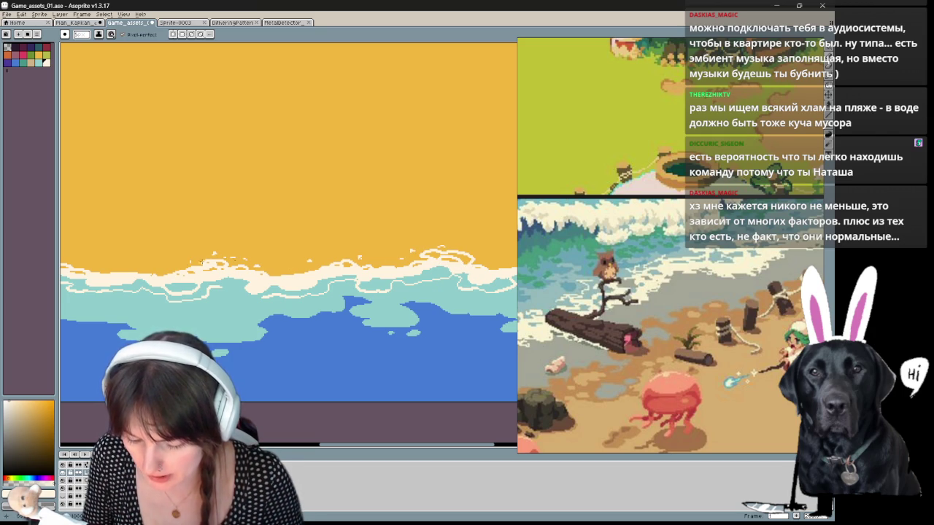
pyautogui.press('.')
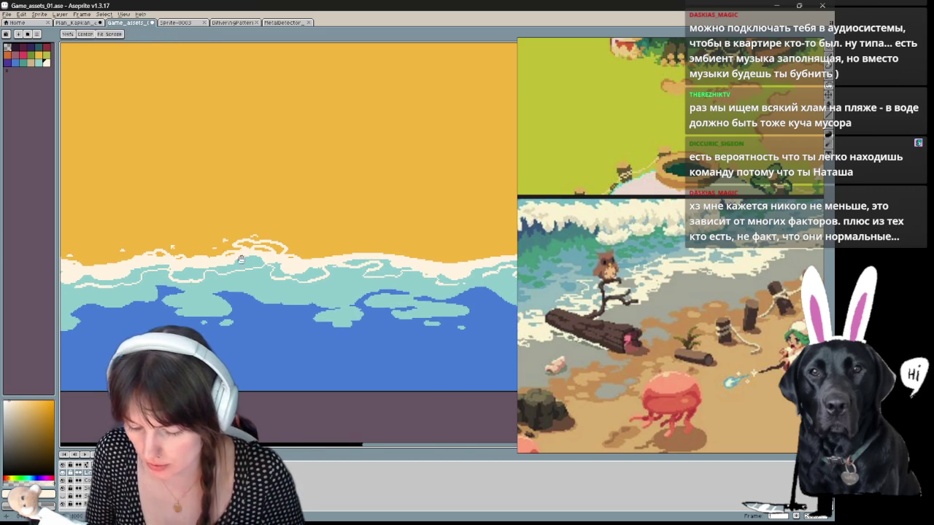
# Step: Paint cream foam along the wave crest on four successive animation frames
pyautogui.moveTo(359, 255); pyautogui.dragTo(469, 257)
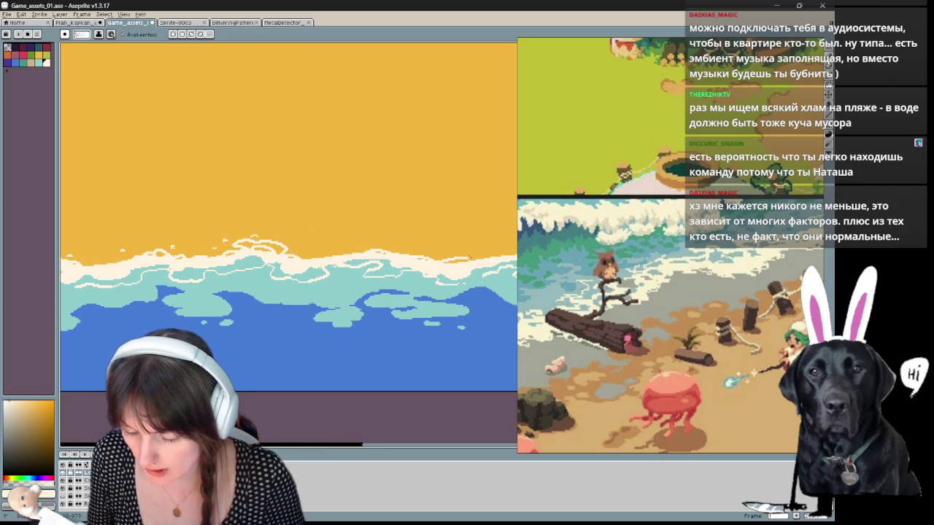
pyautogui.press('.')
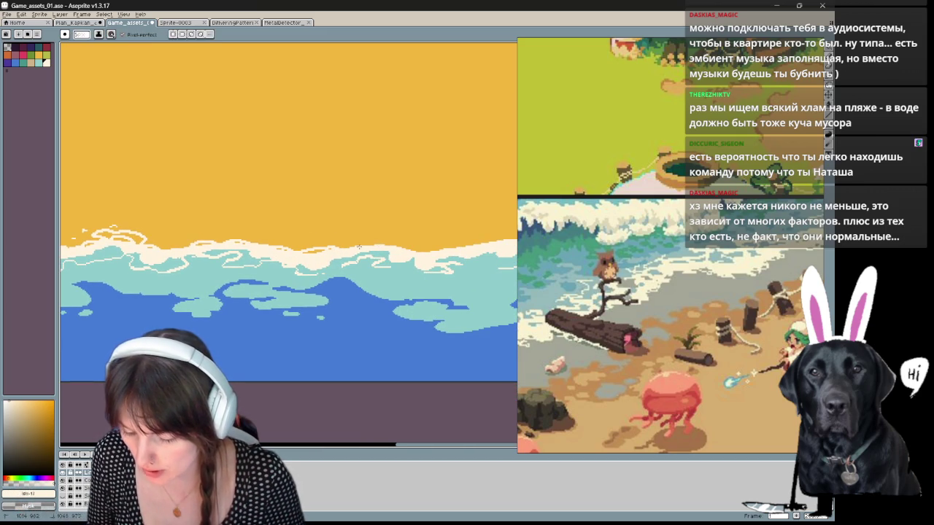
pyautogui.moveTo(422, 250); pyautogui.dragTo(503, 238)
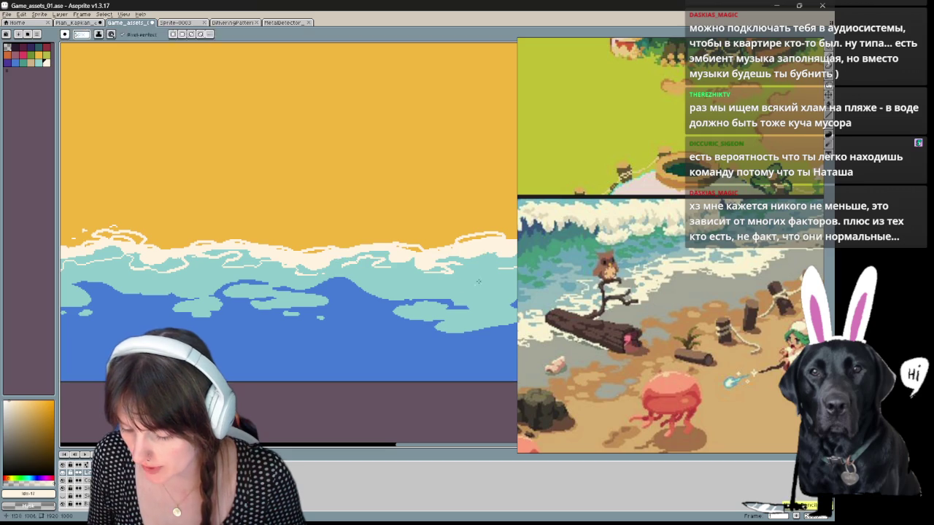
pyautogui.press('.')
pyautogui.moveTo(359, 238); pyautogui.dragTo(409, 249)
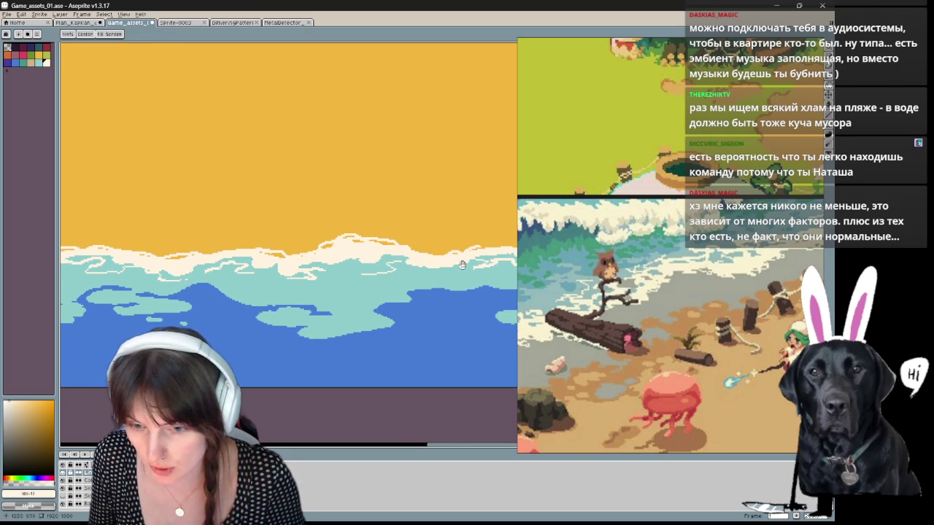
pyautogui.press('.')
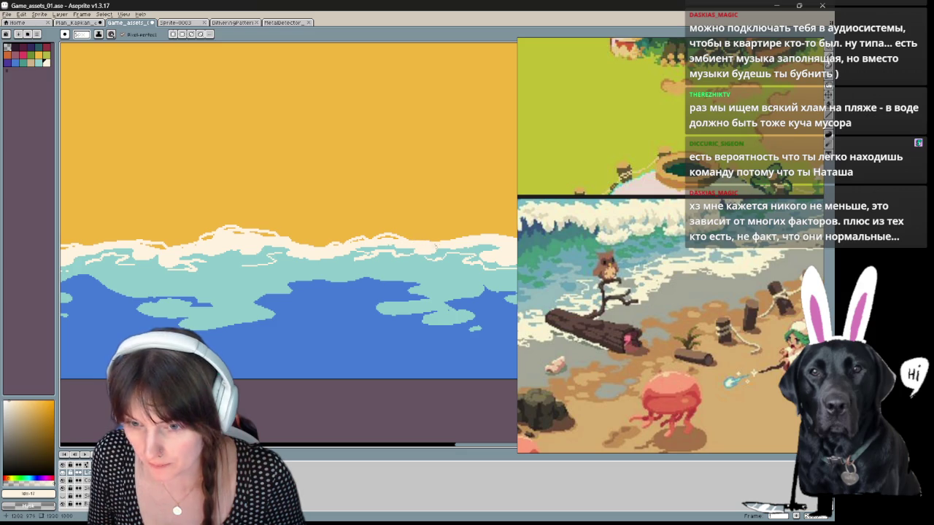
pyautogui.moveTo(379, 234)
pyautogui.mouseDown()
pyautogui.moveTo(315, 244)
pyautogui.moveTo(228, 231)
pyautogui.mouseUp()
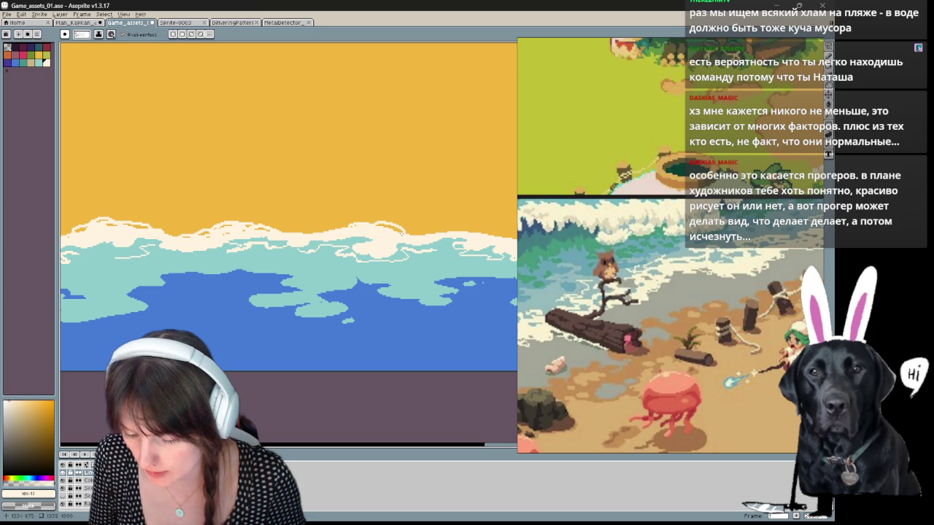
pyautogui.moveTo(342, 226); pyautogui.dragTo(370, 219)
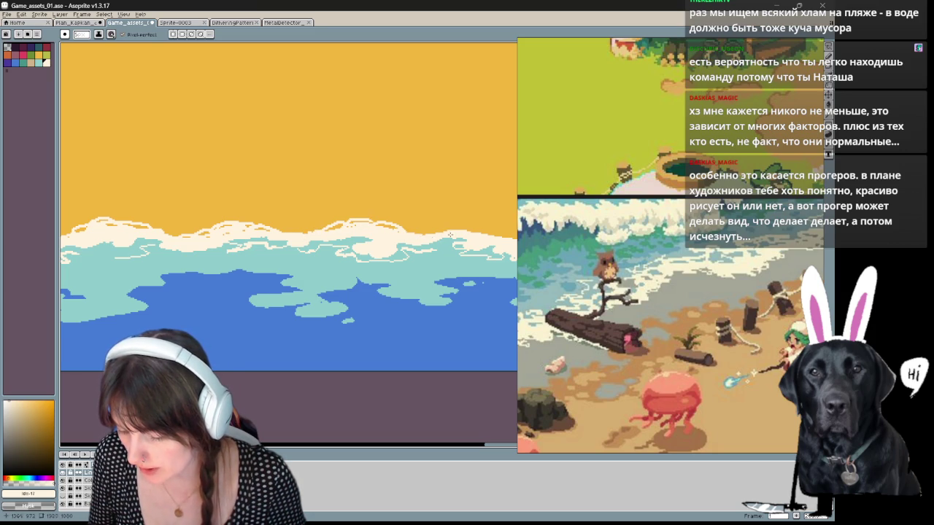
# Step: Skip ahead two frames, add cream crest foam there, and pan across the waves
pyautogui.press('Right')
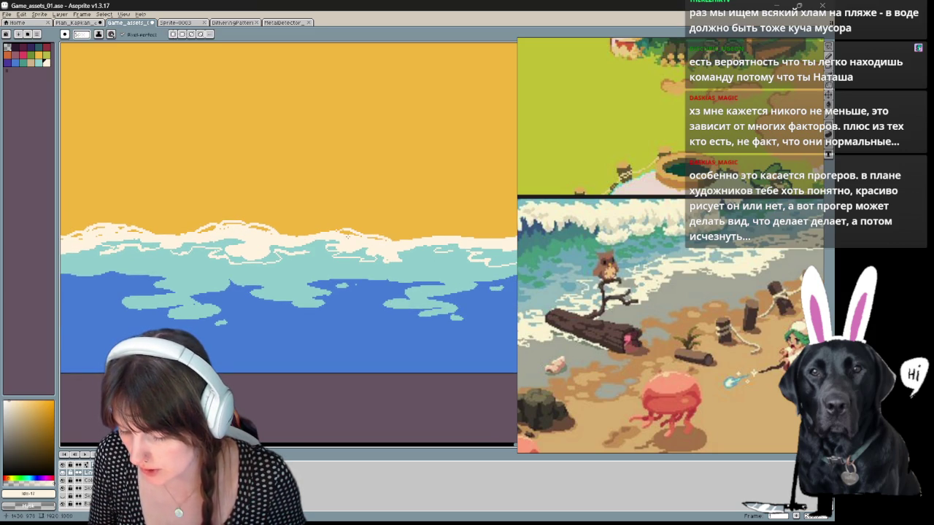
pyautogui.press('Right')
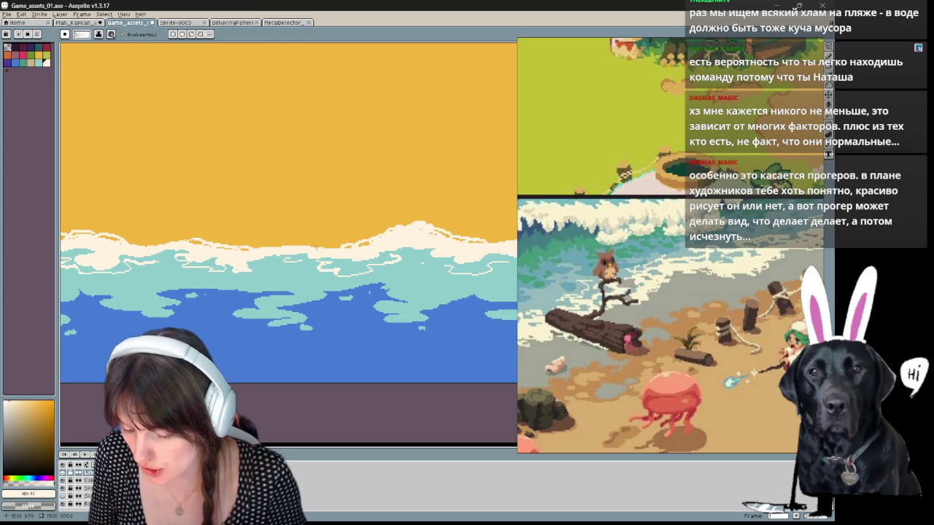
pyautogui.moveTo(453, 255); pyautogui.dragTo(226, 281)
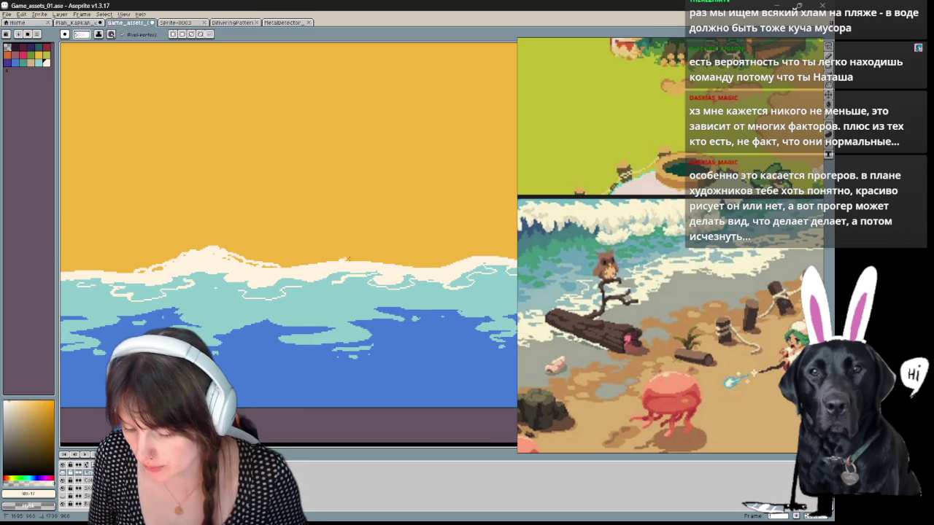
pyautogui.moveTo(398, 265); pyautogui.dragTo(365, 258)
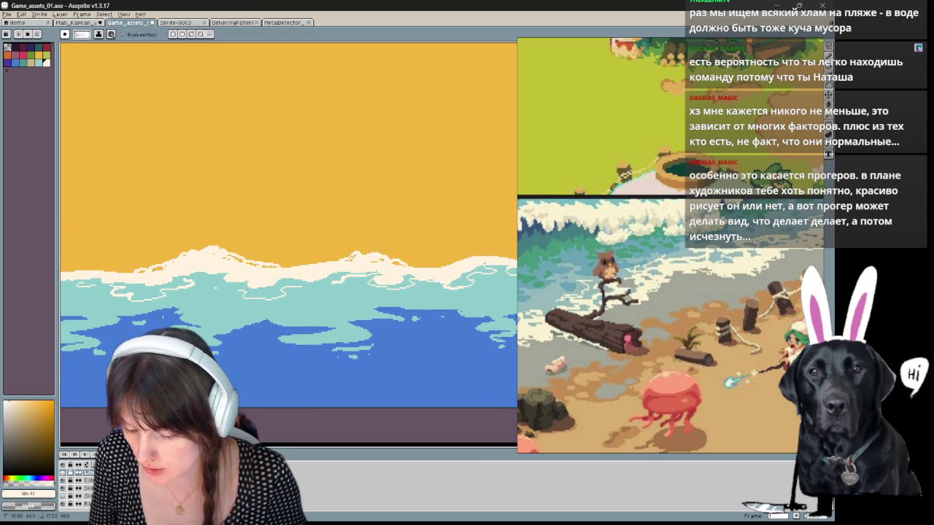
pyautogui.moveTo(342, 263)
pyautogui.mouseDown()
pyautogui.moveTo(315, 263)
pyautogui.moveTo(321, 254)
pyautogui.moveTo(306, 264)
pyautogui.mouseUp()
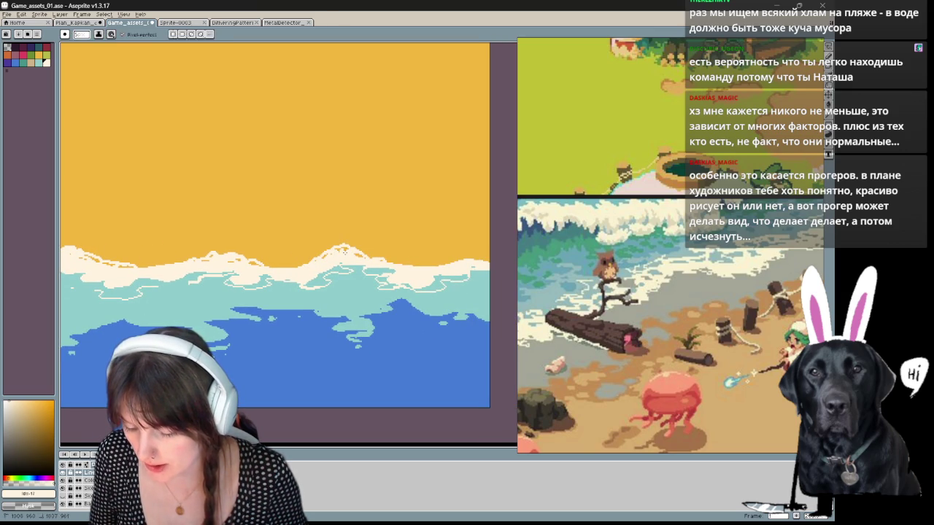
pyautogui.moveTo(438, 268); pyautogui.dragTo(381, 263)
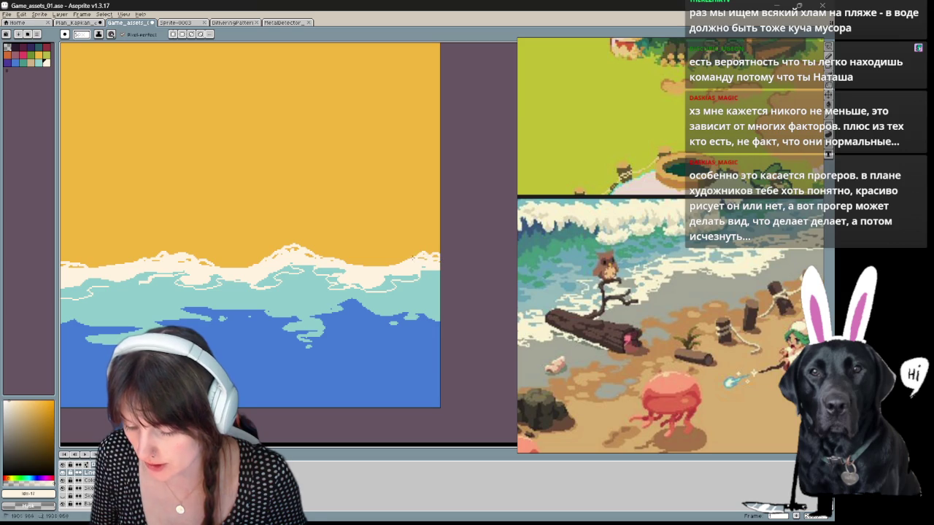
pyautogui.scroll(-1, 412, 256)
pyautogui.scroll(-1, 418, 274)
pyautogui.scroll(-1, 423, 300)
pyautogui.scroll(-1, 430, 319)
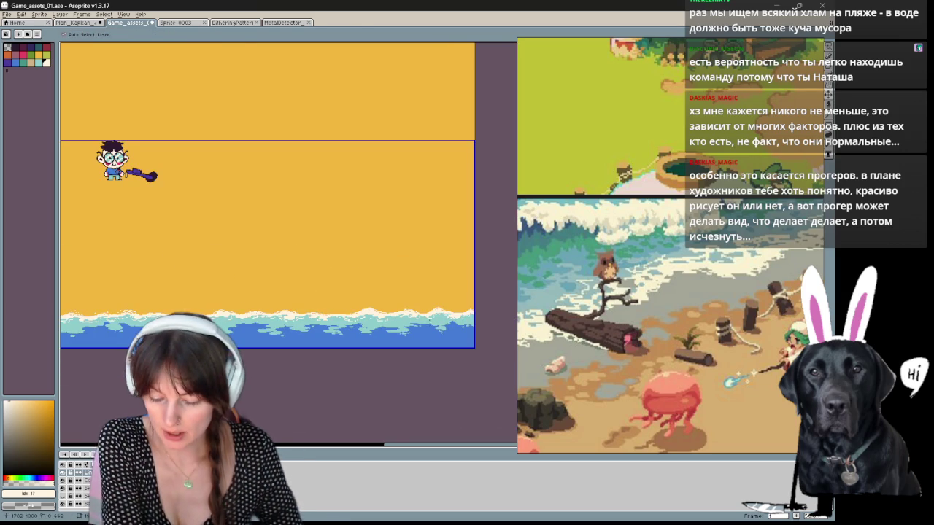
# Step: Zoom out and pan until the whole beach sprite and the character are centred in view
pyautogui.press('h')
pyautogui.moveTo(146, 380)
pyautogui.mouseDown()
pyautogui.moveTo(403, 372)
pyautogui.moveTo(307, 365)
pyautogui.mouseUp()
pyautogui.moveTo(383, 350)
pyautogui.mouseDown()
pyautogui.moveTo(258, 365)
pyautogui.moveTo(446, 356)
pyautogui.mouseUp()
pyautogui.moveTo(328, 354)
pyautogui.mouseDown()
pyautogui.moveTo(396, 343)
pyautogui.moveTo(286, 331)
pyautogui.mouseUp()
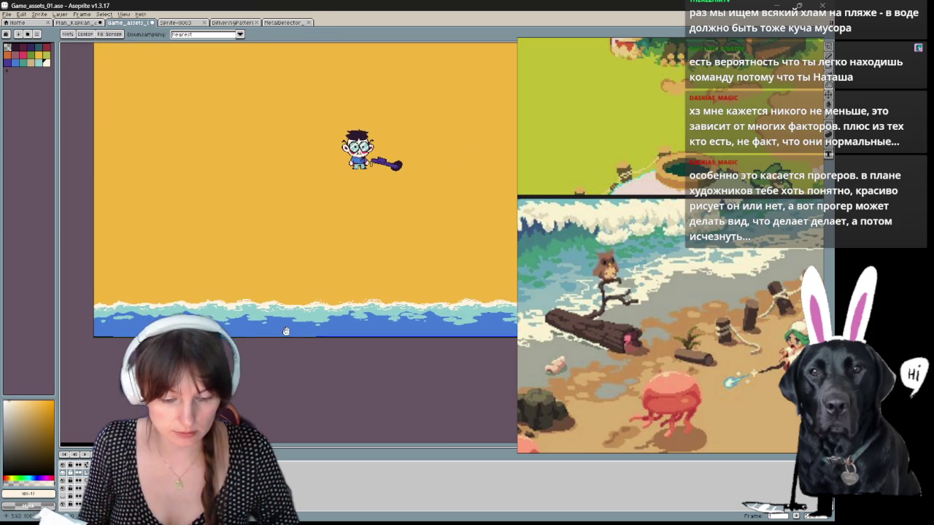
pyautogui.scroll(2, 286, 332)
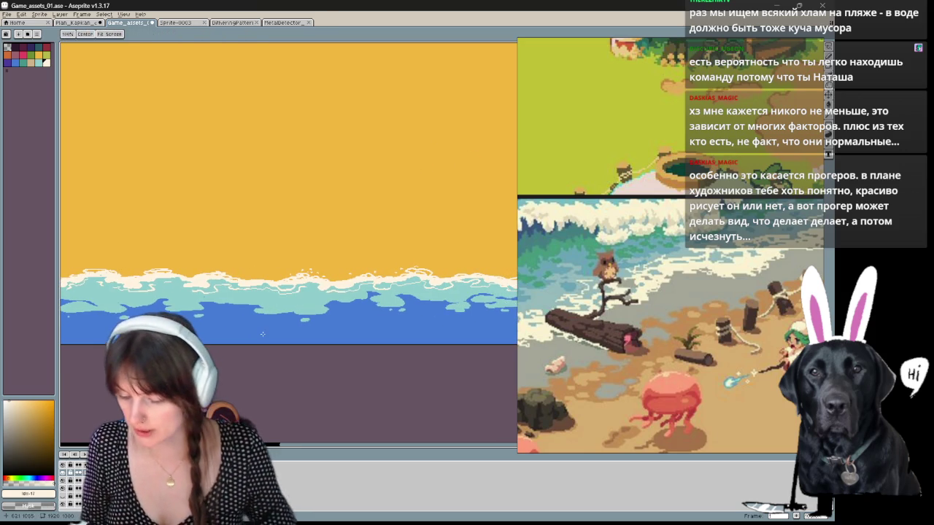
pyautogui.press('b')
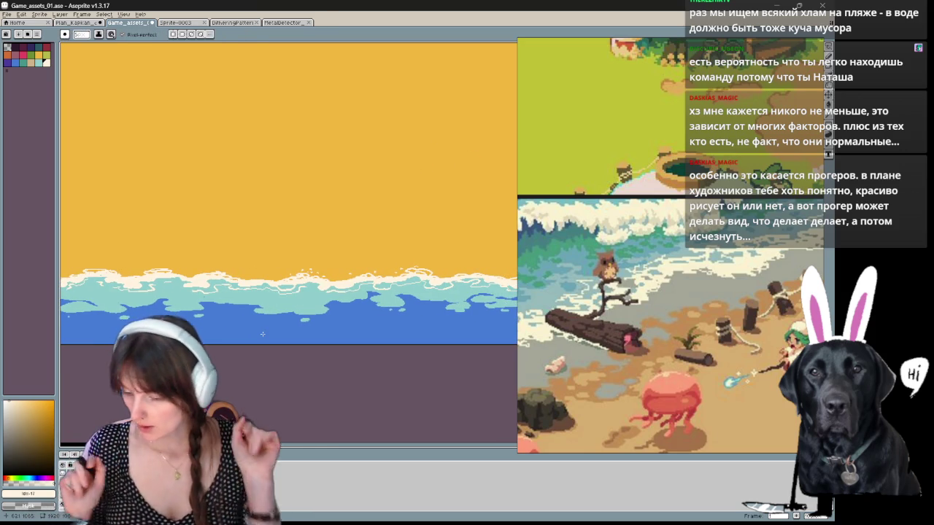
pyautogui.press('v')
pyautogui.scroll(-2, 216, 311)
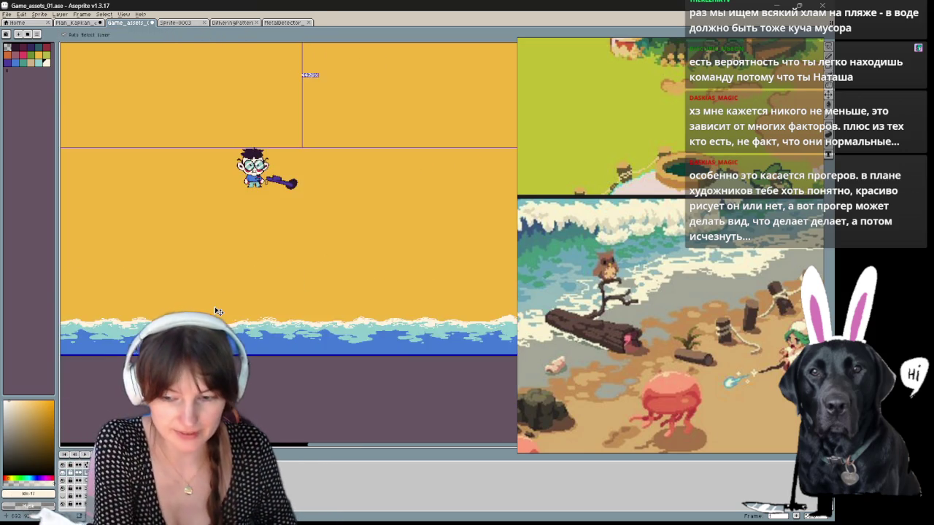
pyautogui.scroll(-1, 216, 312)
pyautogui.press('b')
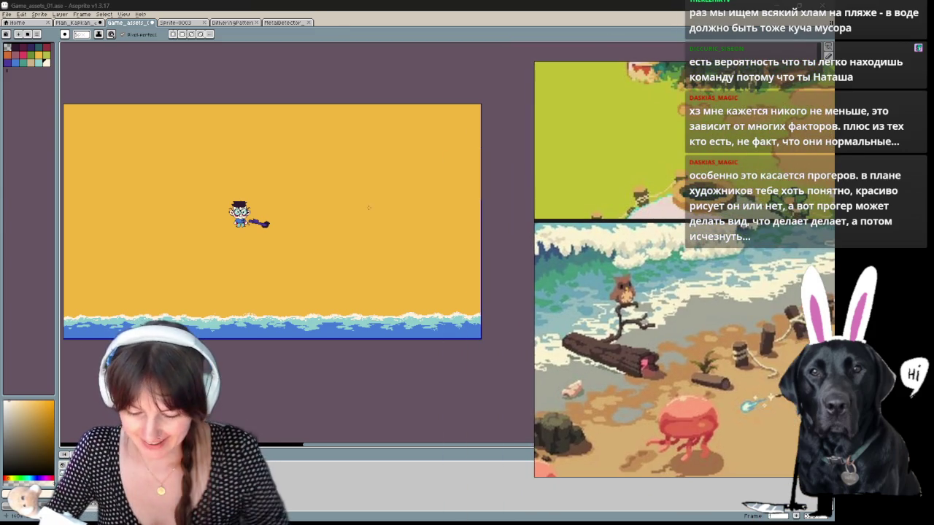
pyautogui.press('h')
pyautogui.moveTo(310, 224); pyautogui.dragTo(329, 234)
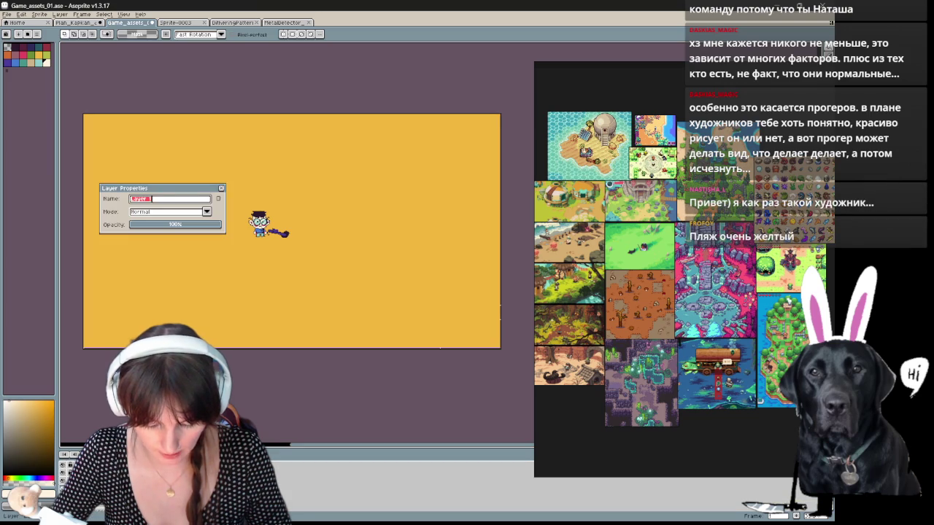
# Step: Type 'Wa' as the new name for the wave layer
pyautogui.write('Wa')
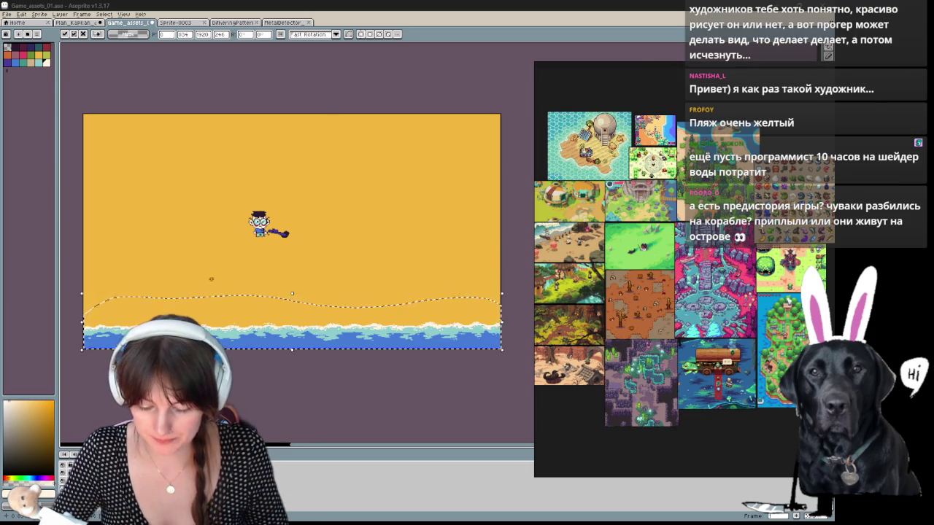
# Step: Pan and zoom around the character, sand and shoreline to inspect the scene
pyautogui.scroll(2, 211, 279)
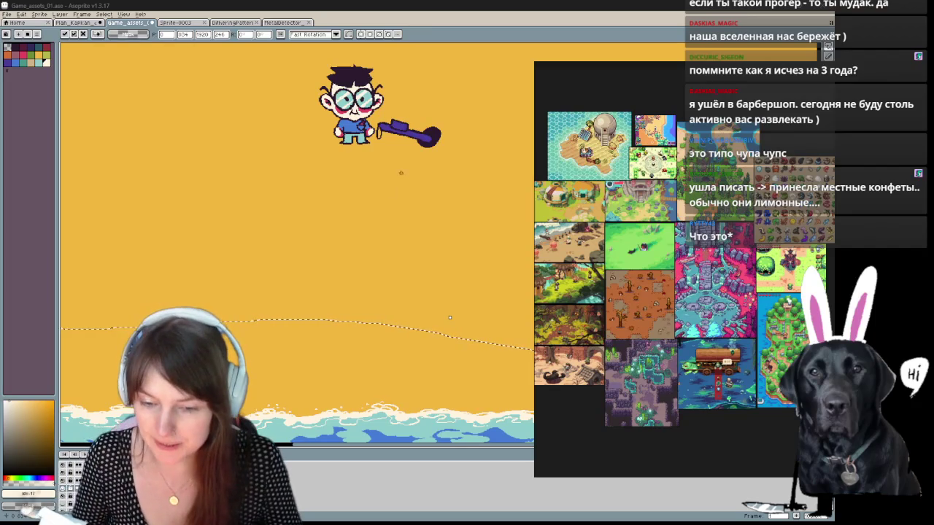
pyautogui.moveTo(389, 247)
pyautogui.mouseDown()
pyautogui.moveTo(405, 244)
pyautogui.moveTo(428, 167)
pyautogui.moveTo(434, 234)
pyautogui.moveTo(395, 342)
pyautogui.mouseUp()
pyautogui.scroll(1, 372, 319)
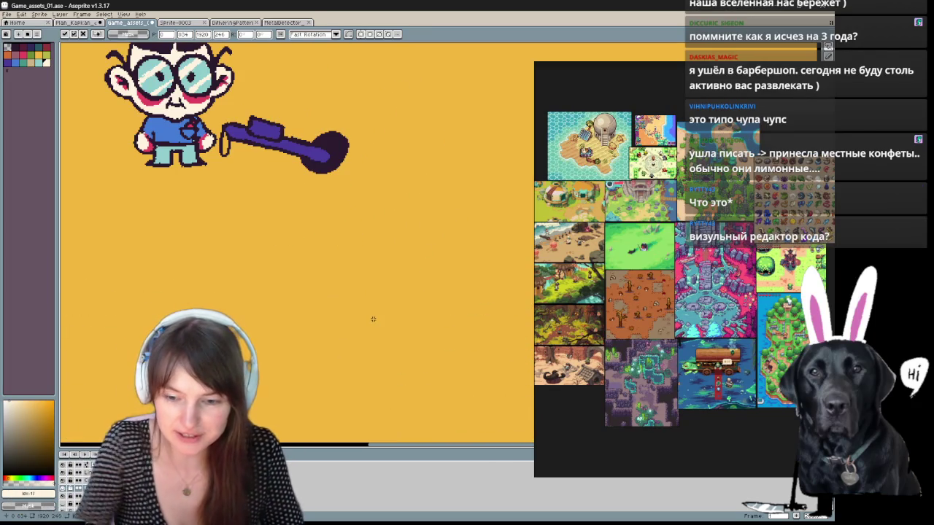
pyautogui.moveTo(195, 271)
pyautogui.mouseDown()
pyautogui.moveTo(325, 271)
pyautogui.moveTo(377, 334)
pyautogui.moveTo(334, 334)
pyautogui.moveTo(443, 203)
pyautogui.mouseUp()
pyautogui.moveTo(426, 138); pyautogui.dragTo(358, 210)
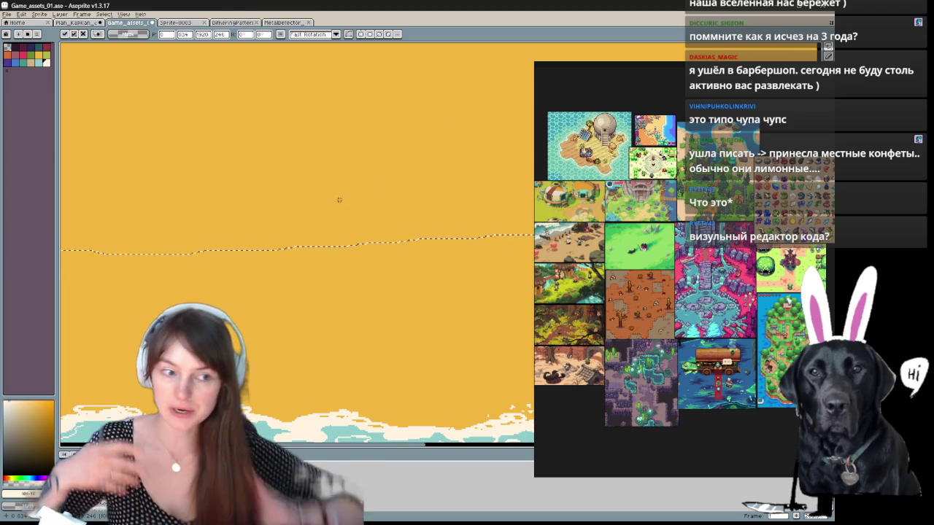
pyautogui.scroll(-1, 339, 200)
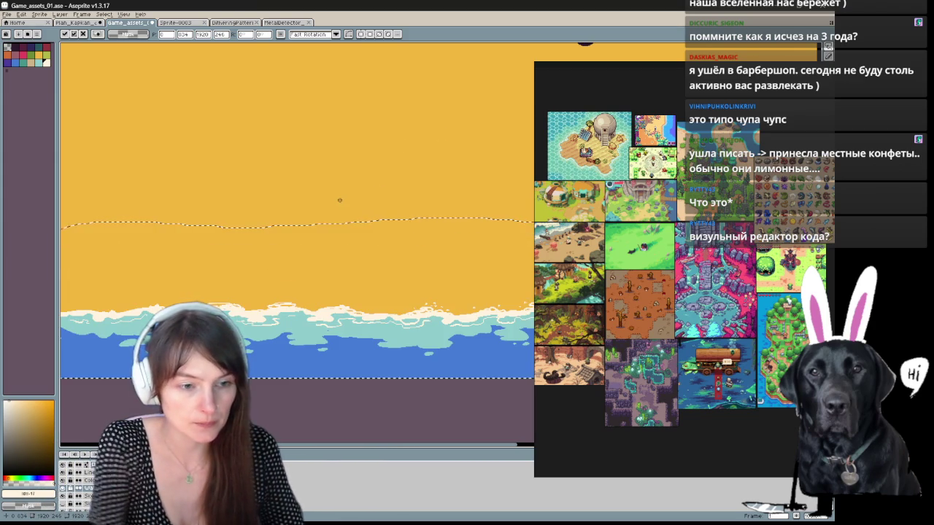
pyautogui.moveTo(339, 199)
pyautogui.mouseDown()
pyautogui.moveTo(396, 270)
pyautogui.moveTo(272, 373)
pyautogui.mouseUp()
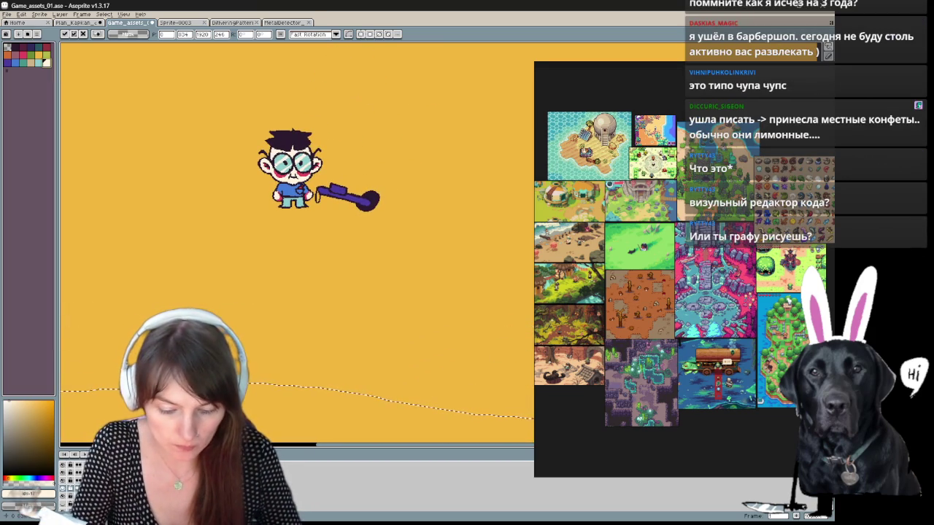
# Step: Clear the selection over the sand with Ctrl+D and return to the Pencil
pyautogui.scroll(-3, 277, 270)
pyautogui.scroll(-2, 396, 181)
pyautogui.hotkey('ctrl', 'd')
pyautogui.press('b')
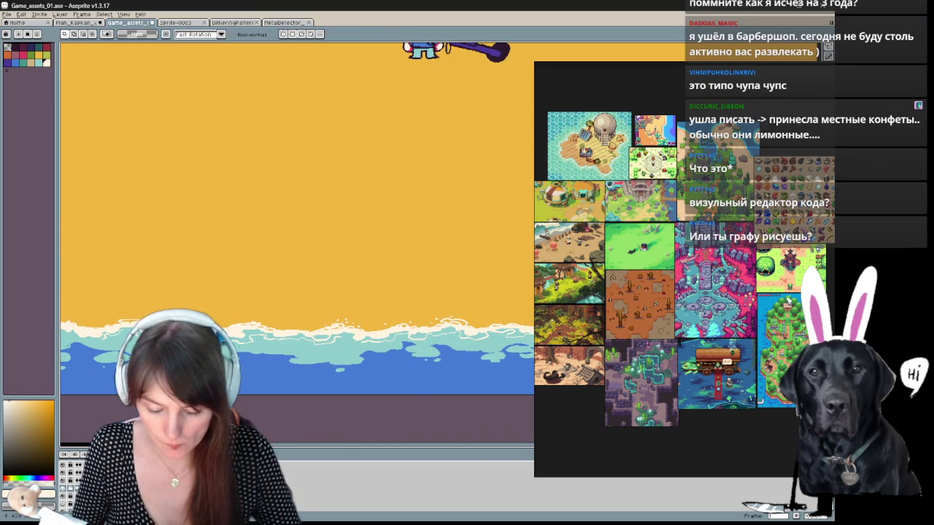
pyautogui.scroll(1, 167, 139)
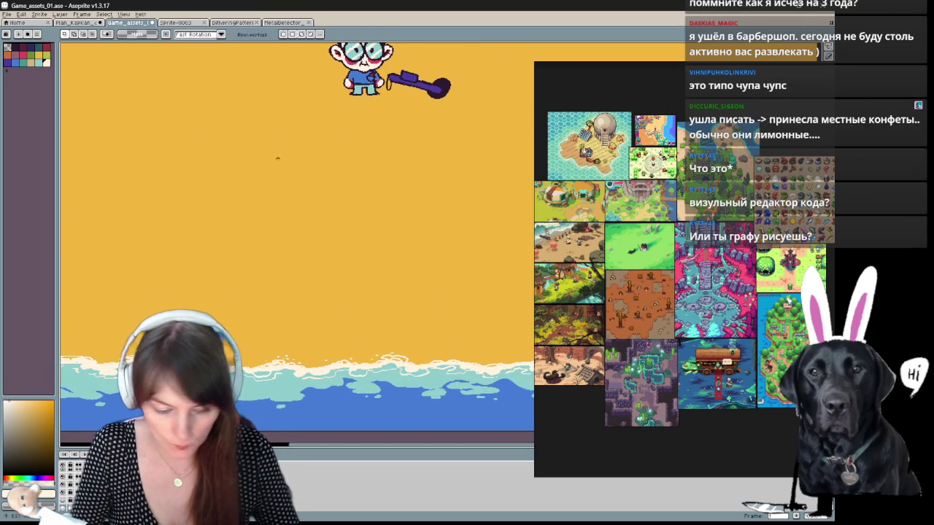
# Step: Choose saved brush 9, test a stroke on the sand, and undo it
pyautogui.click(64, 34)
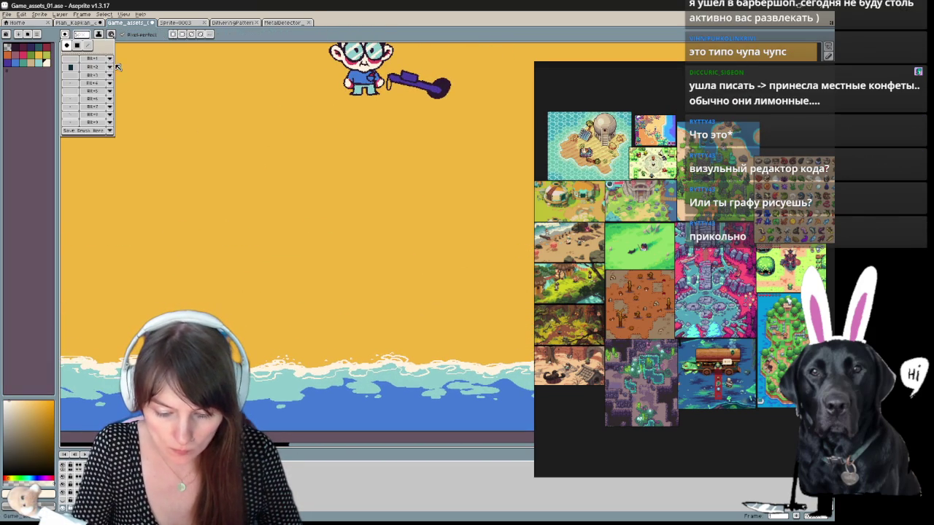
pyautogui.click(74, 123)
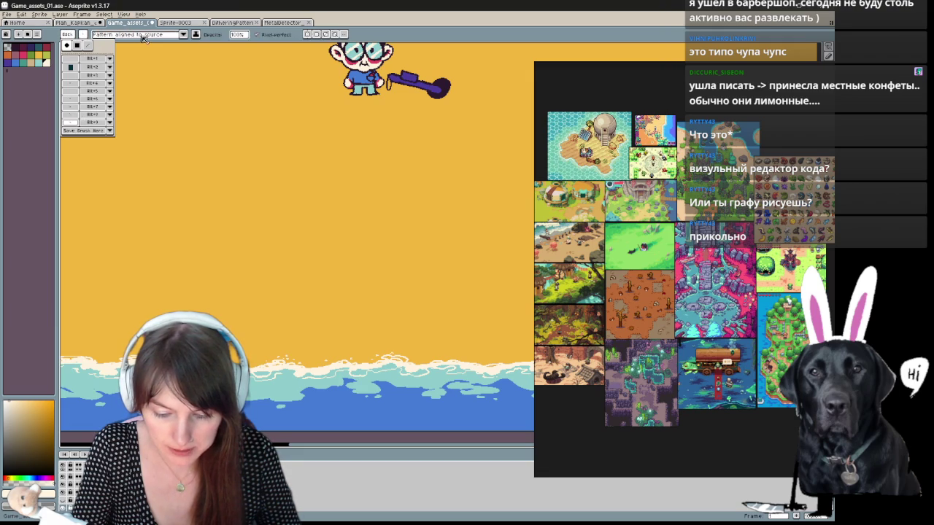
pyautogui.moveTo(270, 169); pyautogui.dragTo(413, 219)
pyautogui.hotkey('ctrl', 'z')
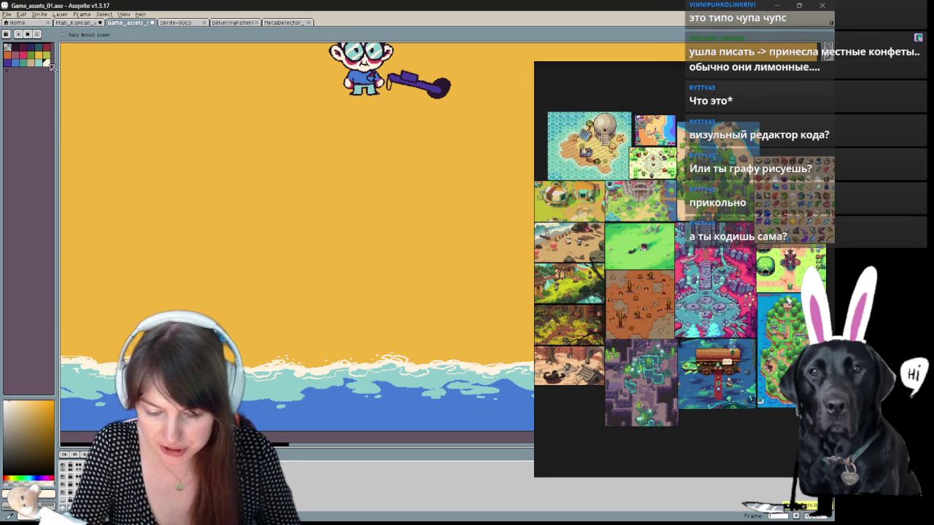
# Step: Pick white, view a saved brush's options unchanged, and undo a test scribble
pyautogui.click(47, 63)
pyautogui.click(84, 34)
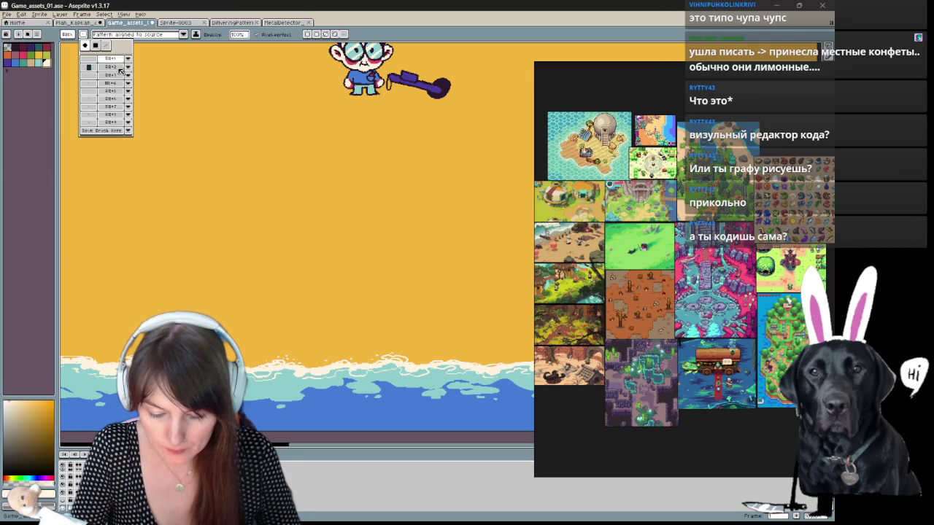
pyautogui.click(118, 131)
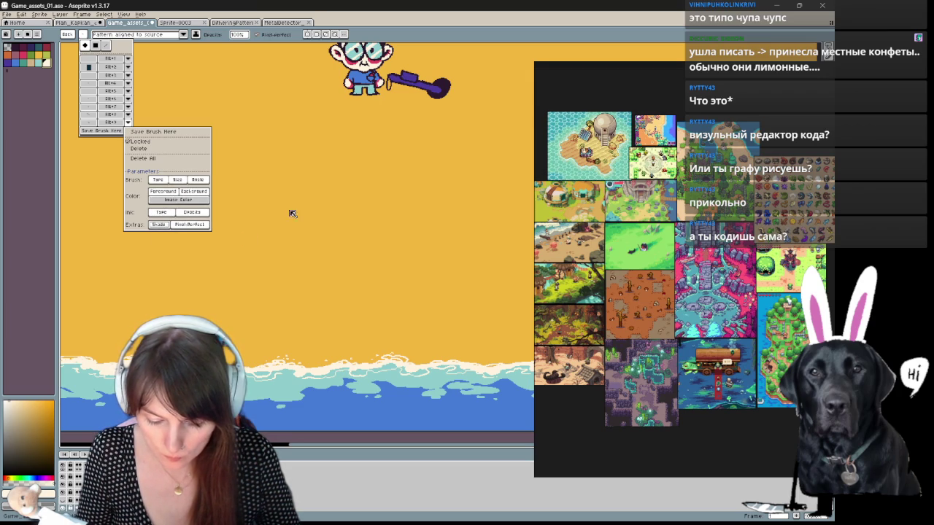
pyautogui.click(332, 172)
pyautogui.moveTo(342, 172); pyautogui.dragTo(334, 237)
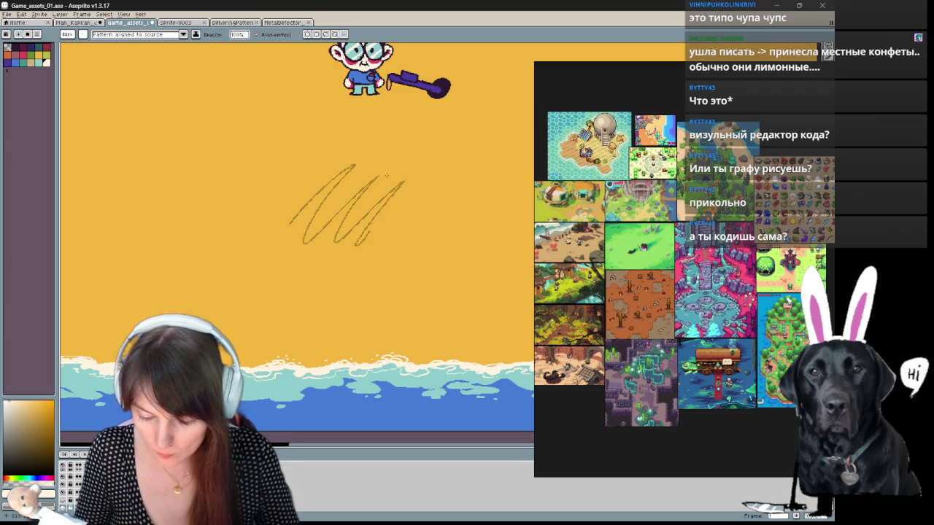
pyautogui.hotkey('ctrl', 'z')
# Step: Test another saved brush with a dotted zig-zag, undo it, and recentre on the sea
pyautogui.hscroll(5, 387, 175)
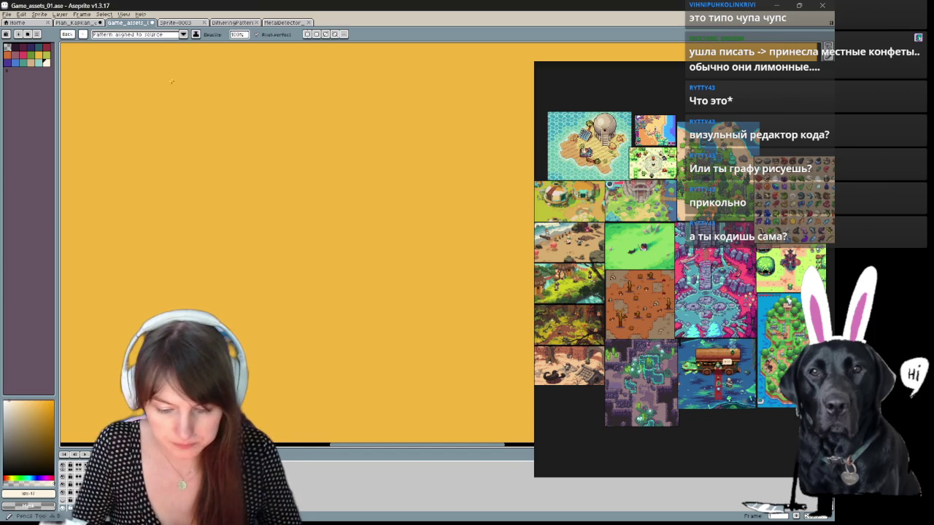
pyautogui.click(84, 35)
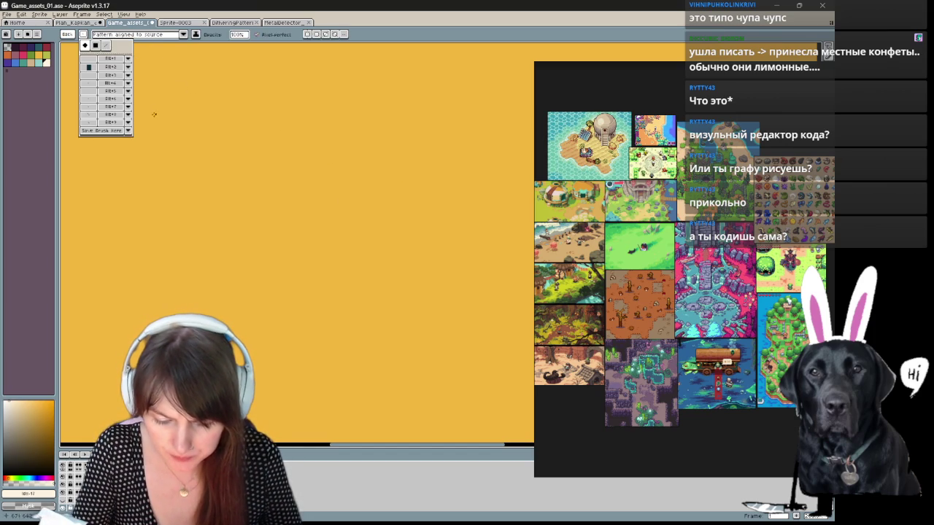
pyautogui.click(109, 83)
pyautogui.moveTo(231, 200)
pyautogui.mouseDown()
pyautogui.moveTo(296, 135)
pyautogui.moveTo(348, 134)
pyautogui.moveTo(394, 155)
pyautogui.mouseUp()
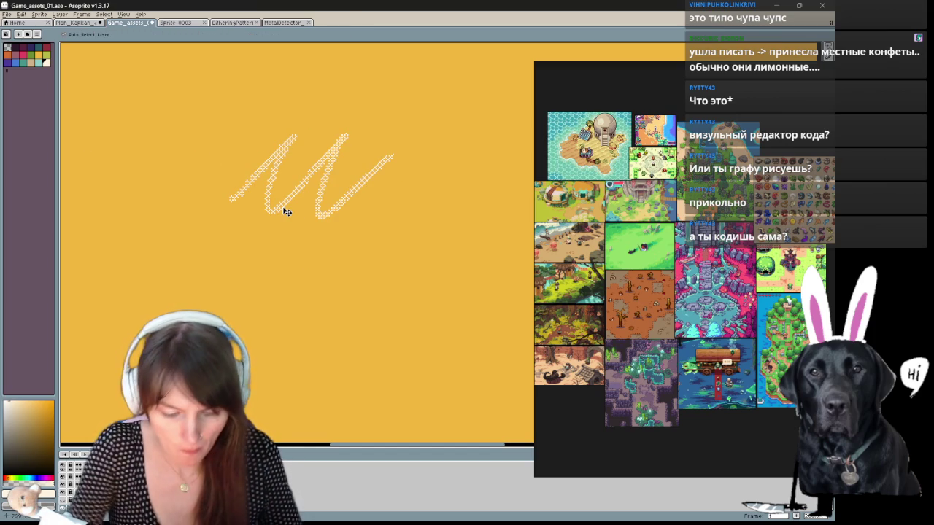
pyautogui.hotkey('ctrl', 'z')
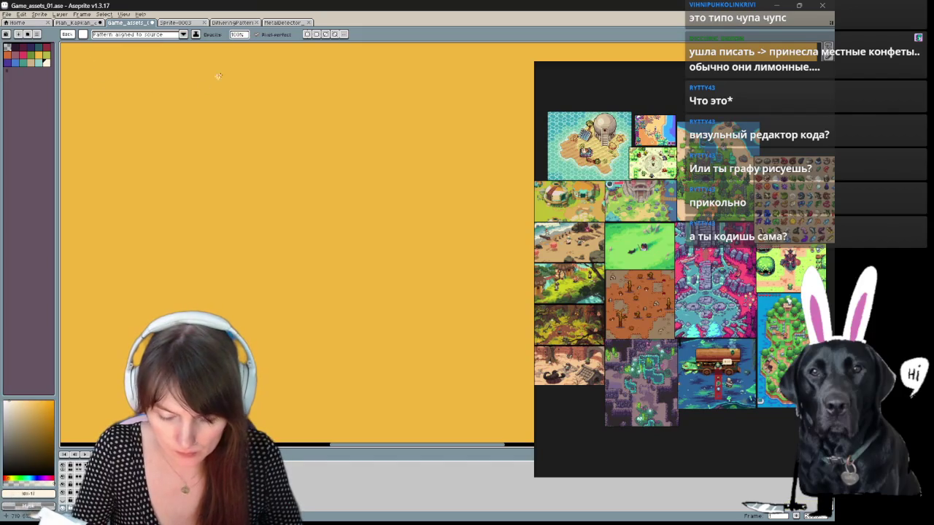
pyautogui.scroll(-3, 68, 108)
pyautogui.moveTo(171, 310)
pyautogui.mouseDown()
pyautogui.moveTo(412, 323)
pyautogui.moveTo(288, 323)
pyautogui.mouseUp()
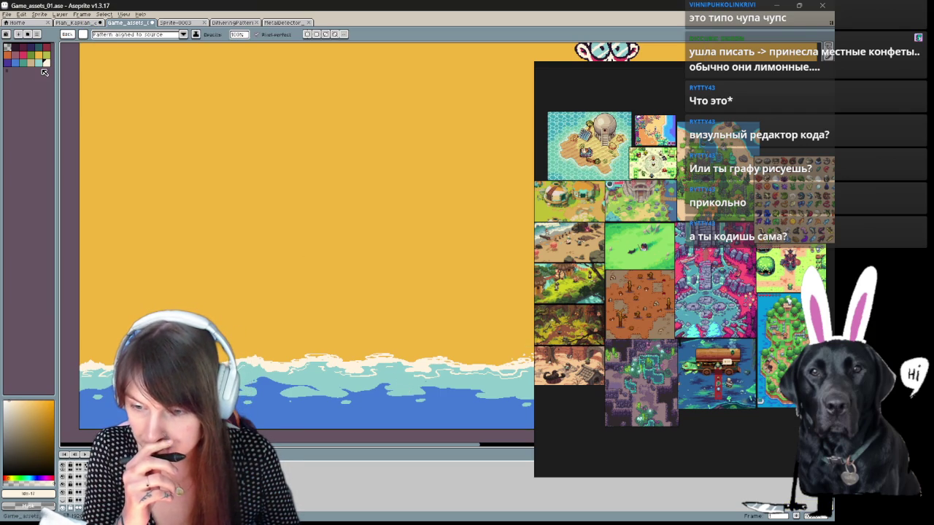
pyautogui.moveTo(353, 242); pyautogui.dragTo(334, 234)
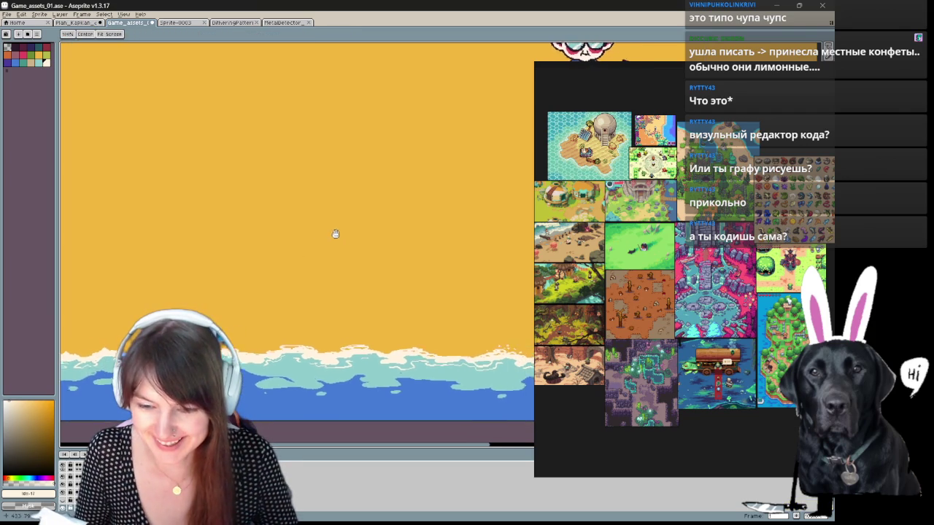
# Step: Test a saved brush with a stroke on the sand, undo it, and lower the wave view
pyautogui.click(83, 34)
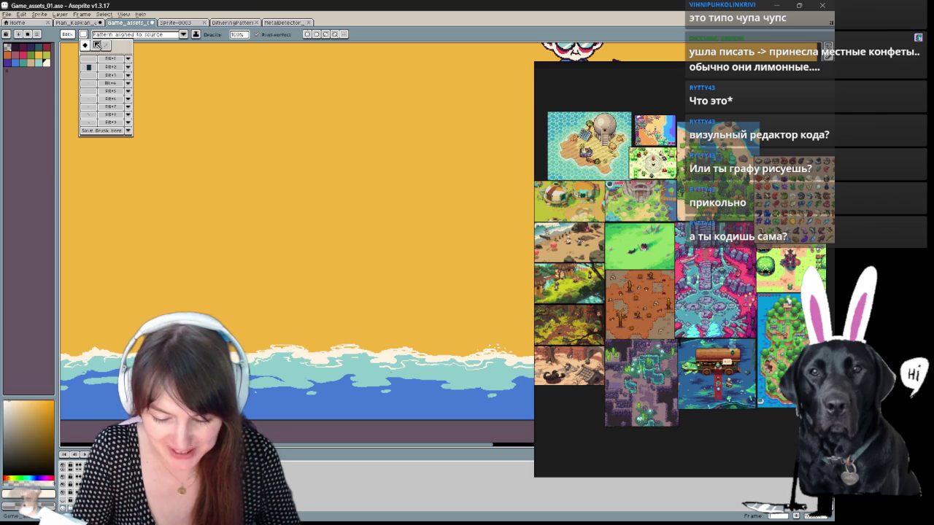
pyautogui.moveTo(240, 206); pyautogui.dragTo(265, 215)
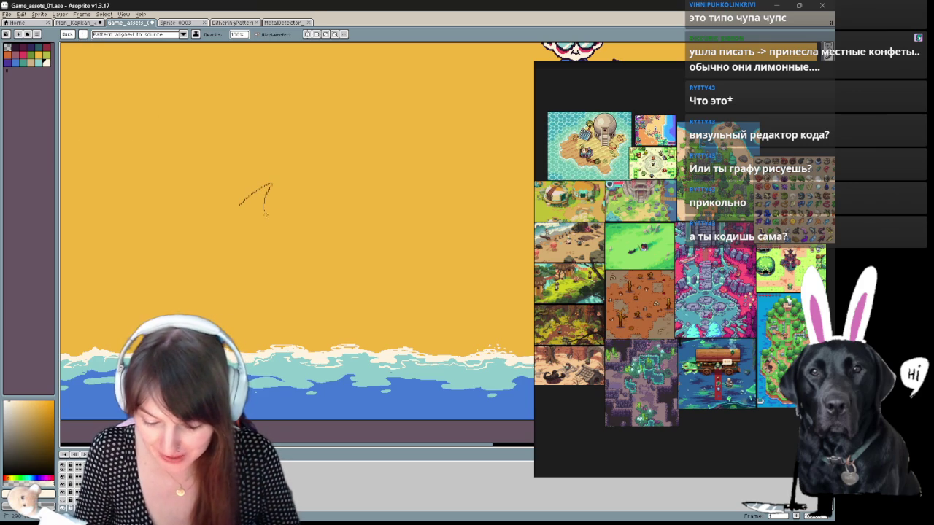
pyautogui.hotkey('ctrl', 'z')
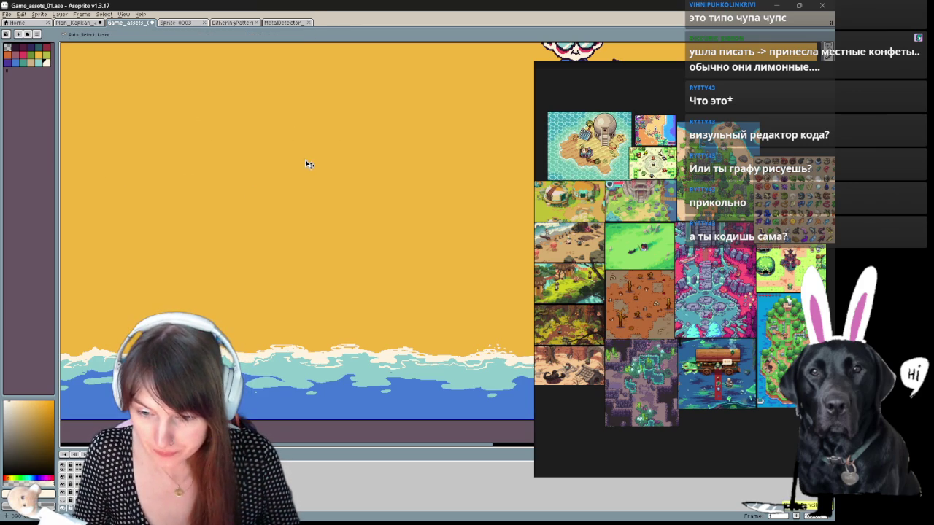
pyautogui.moveTo(344, 191)
pyautogui.mouseDown()
pyautogui.moveTo(316, 256)
pyautogui.moveTo(397, 161)
pyautogui.mouseUp()
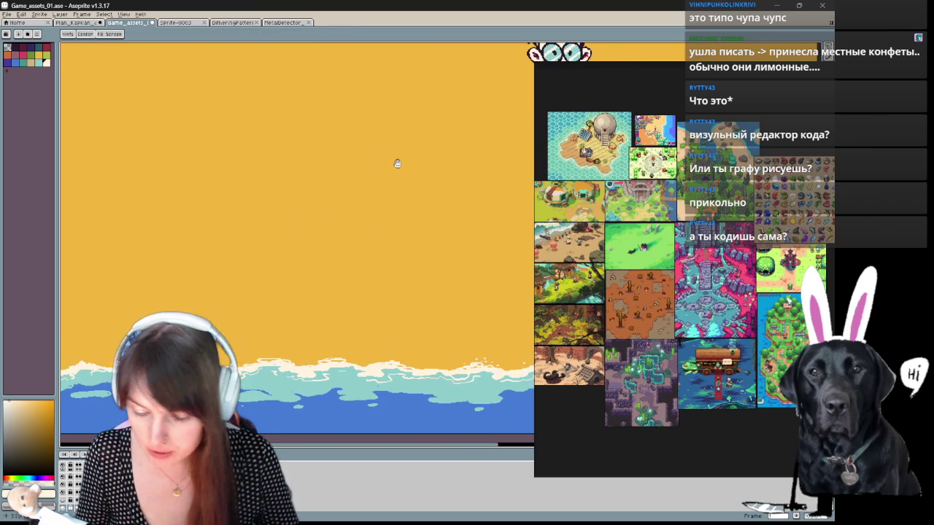
# Step: Try a thin zig-zag stroke with a saved brush, undo it, and return to the plain brush
pyautogui.press('b')
pyautogui.click(84, 40)
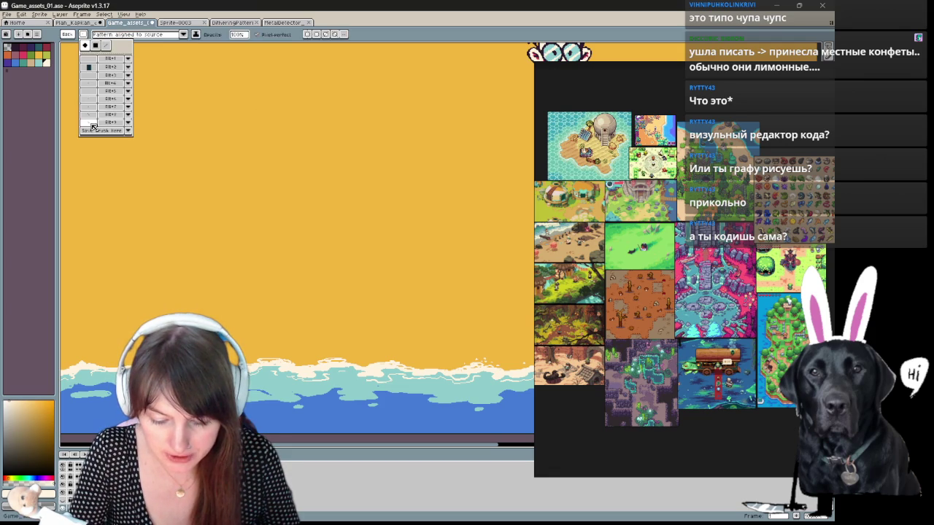
pyautogui.moveTo(229, 182); pyautogui.dragTo(310, 162)
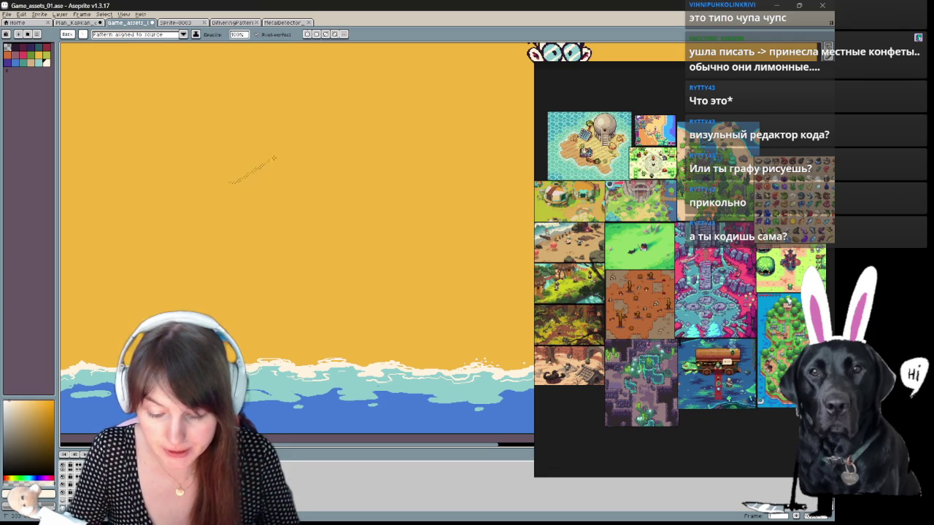
pyautogui.hotkey('ctrl', 'z')
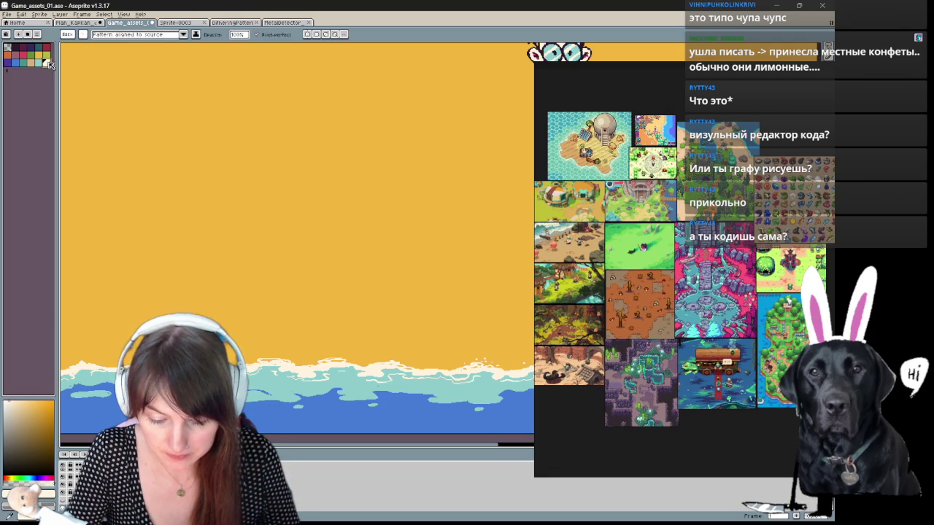
pyautogui.click(75, 38)
# Step: Select saved Brush 8, inspect its options menu, and undo the test scribble
pyautogui.click(65, 35)
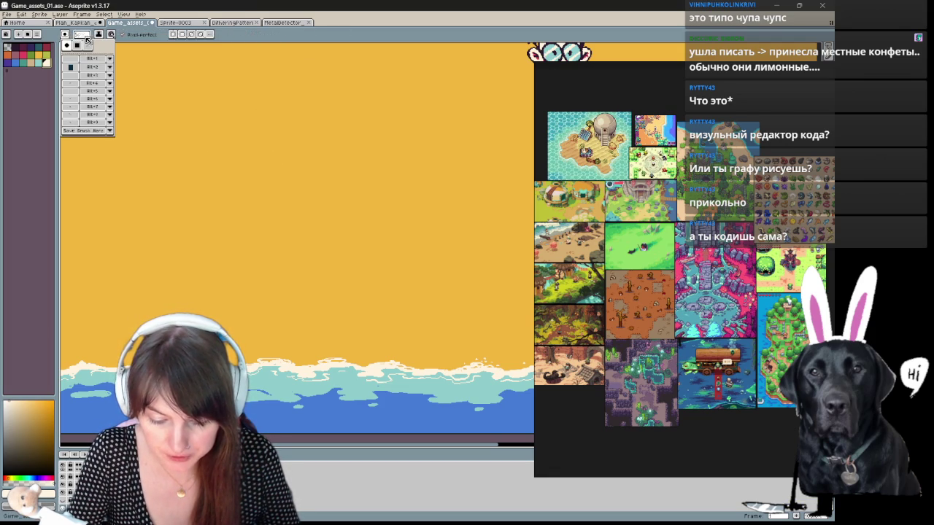
pyautogui.click(79, 116)
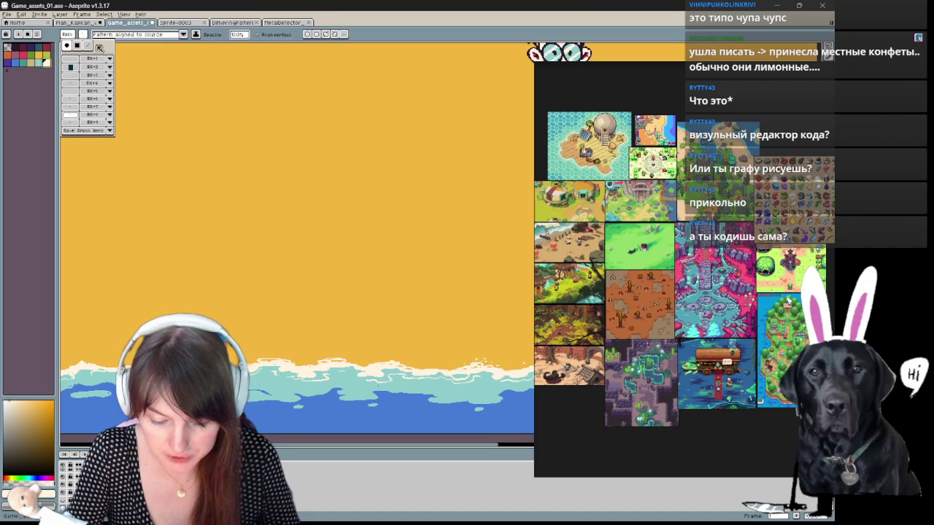
pyautogui.click(110, 115)
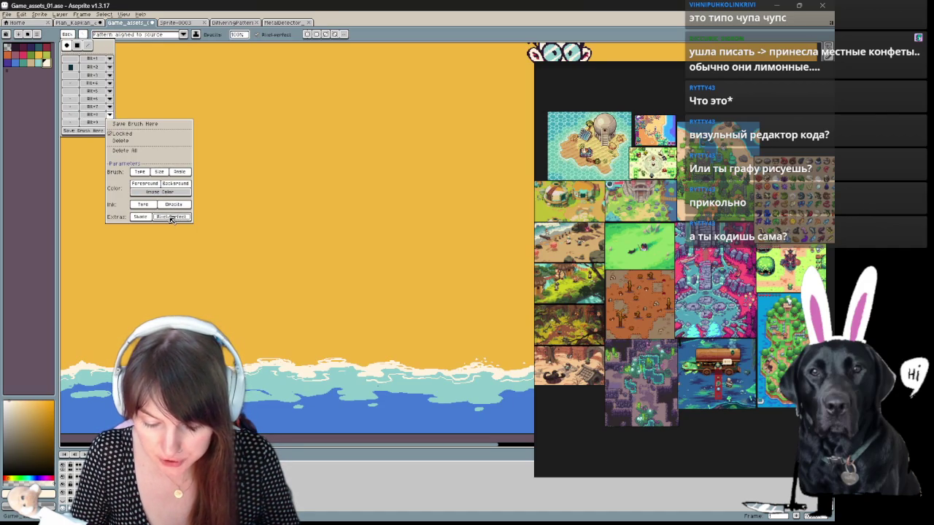
pyautogui.click(262, 220)
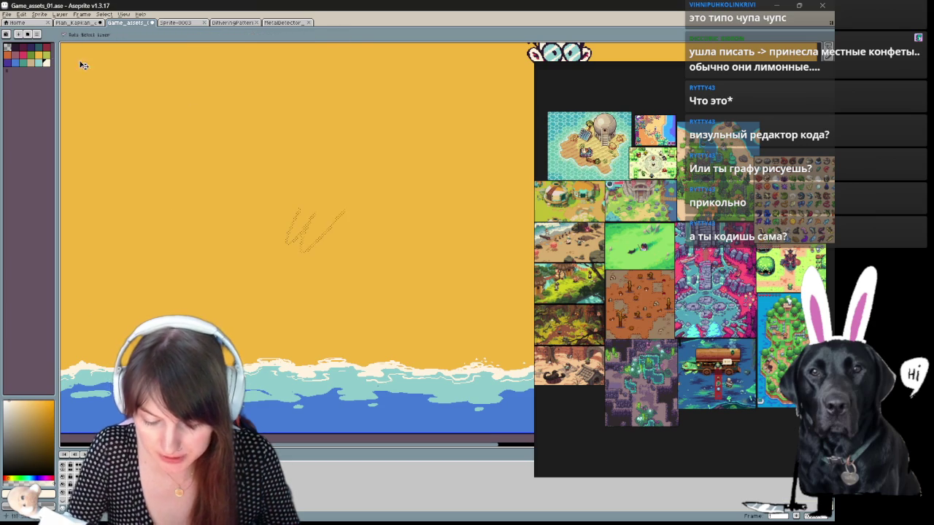
pyautogui.hotkey('ctrl', 'z')
pyautogui.press('b')
pyautogui.moveTo(161, 131); pyautogui.dragTo(248, 121)
pyautogui.scroll(5, 350, 248)
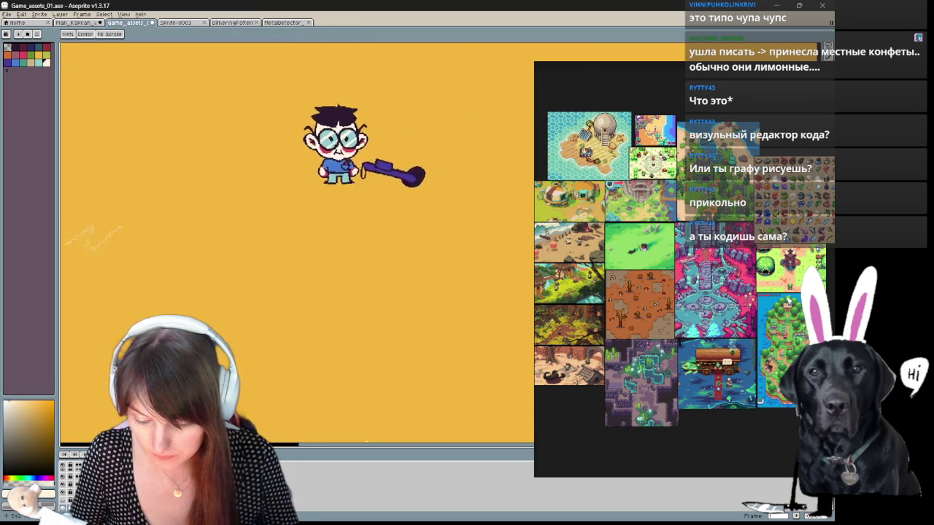
pyautogui.hotkey('ctrl', 'z')
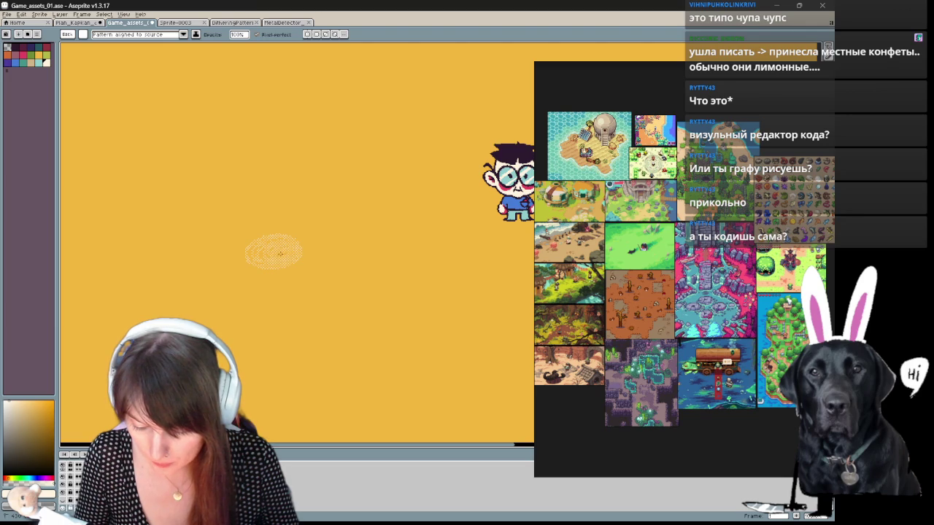
pyautogui.scroll(-2, 313, 259)
pyautogui.hscroll(3, 313, 259)
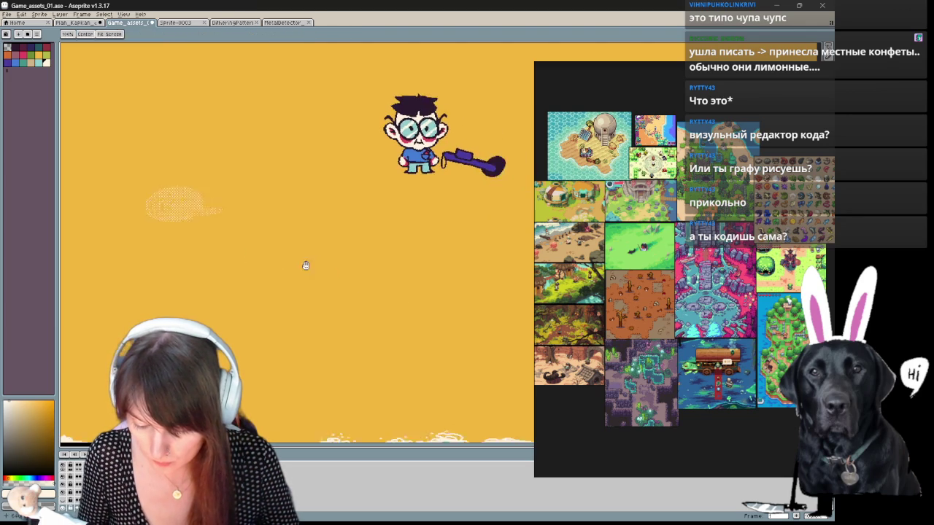
pyautogui.moveTo(346, 287); pyautogui.dragTo(371, 293)
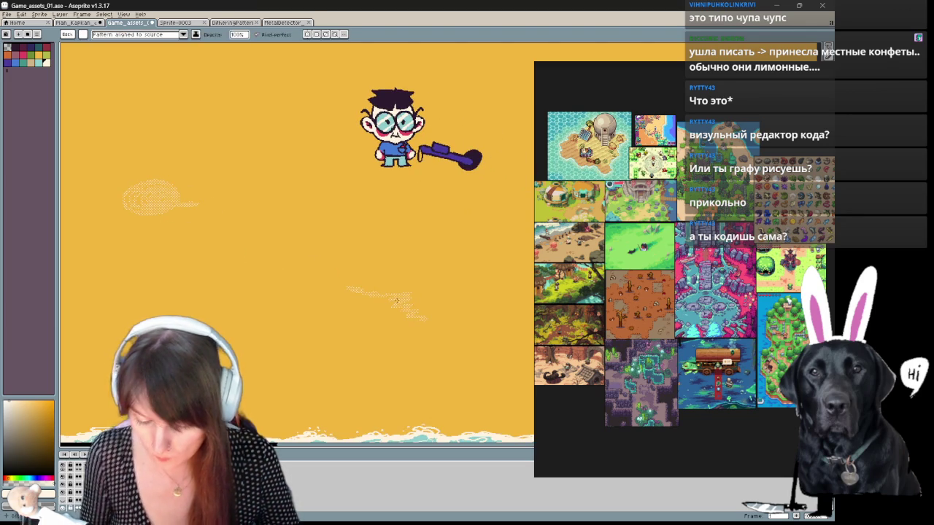
pyautogui.press('v')
pyautogui.scroll(-2, 398, 303)
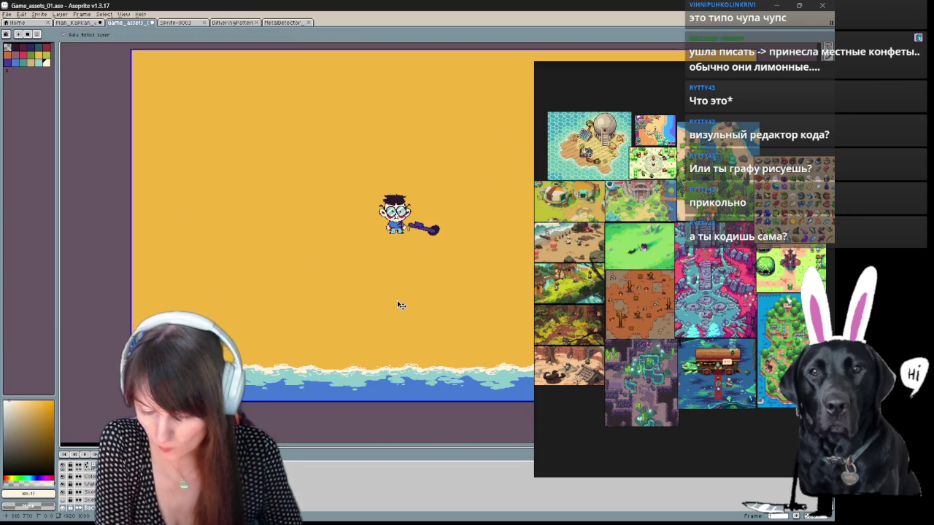
pyautogui.scroll(2, 400, 304)
pyautogui.hotkey('ctrl', 'z')
pyautogui.hotkey('ctrl', 'z')
pyautogui.moveTo(400, 305); pyautogui.dragTo(515, 229)
pyautogui.moveTo(435, 234)
pyautogui.mouseDown()
pyautogui.moveTo(261, 296)
pyautogui.moveTo(317, 308)
pyautogui.moveTo(342, 285)
pyautogui.moveTo(338, 355)
pyautogui.moveTo(292, 319)
pyautogui.mouseUp()
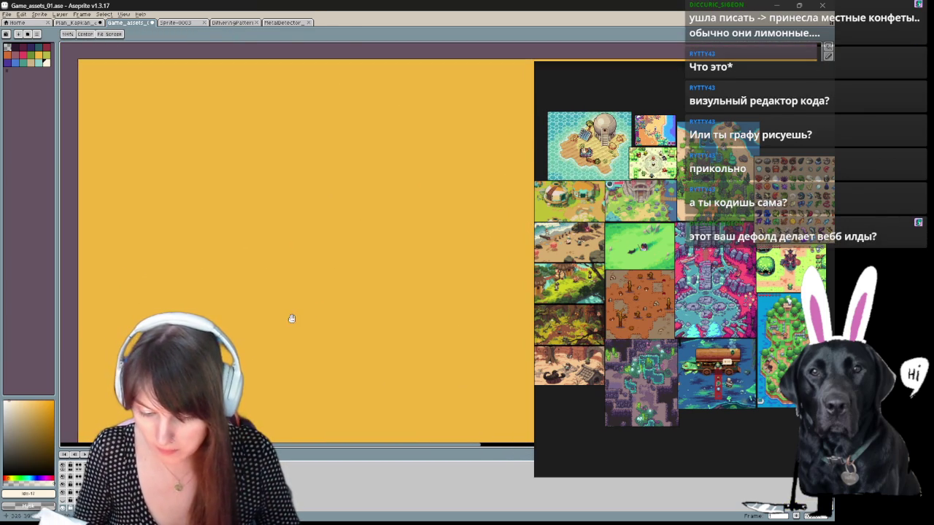
pyautogui.press('b')
pyautogui.press('x')
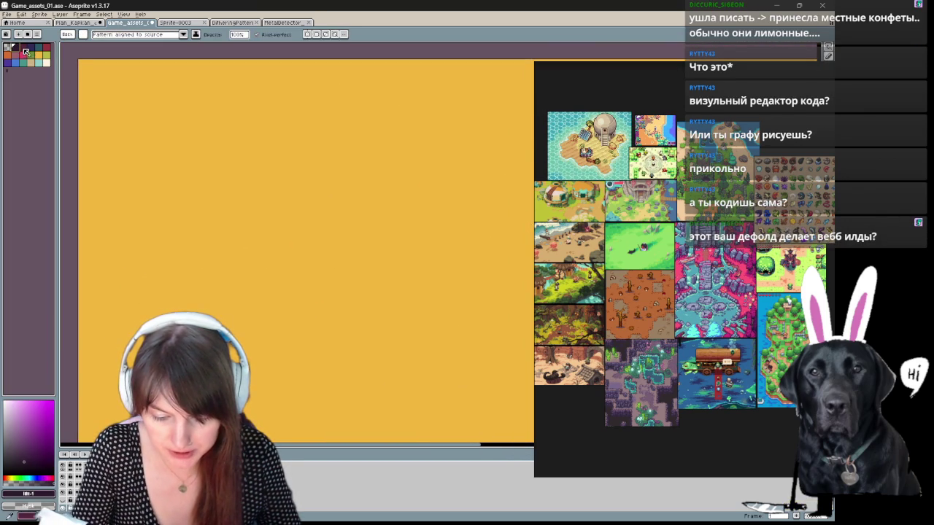
pyautogui.moveTo(225, 132); pyautogui.dragTo(234, 163)
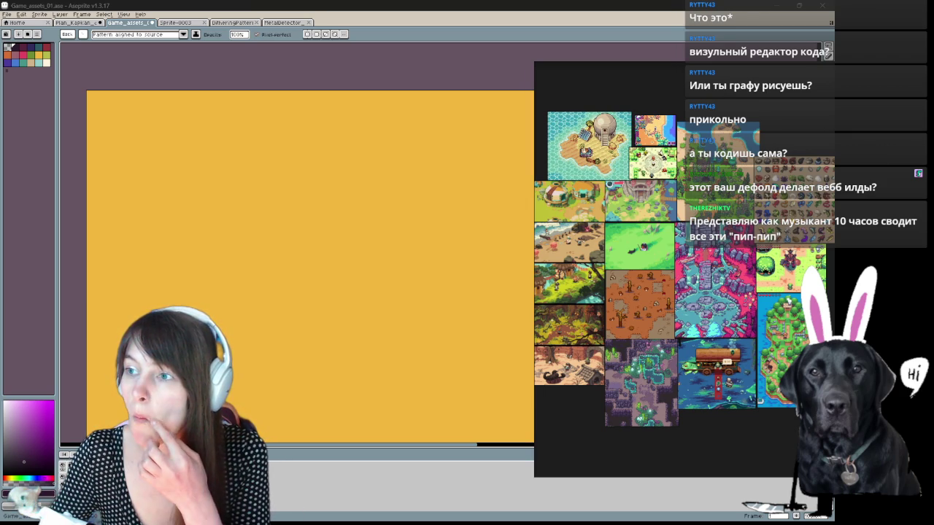
# Step: Open a new browser window, load pinterest.com, and maximize it
pyautogui.hotkey('alt', 'Tab')
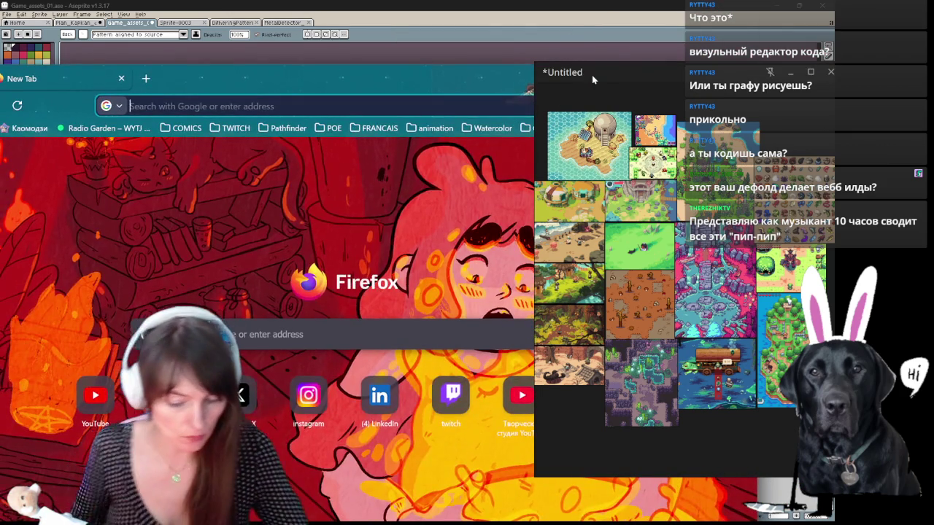
pyautogui.write('pinterest.com')
pyautogui.press('Return')
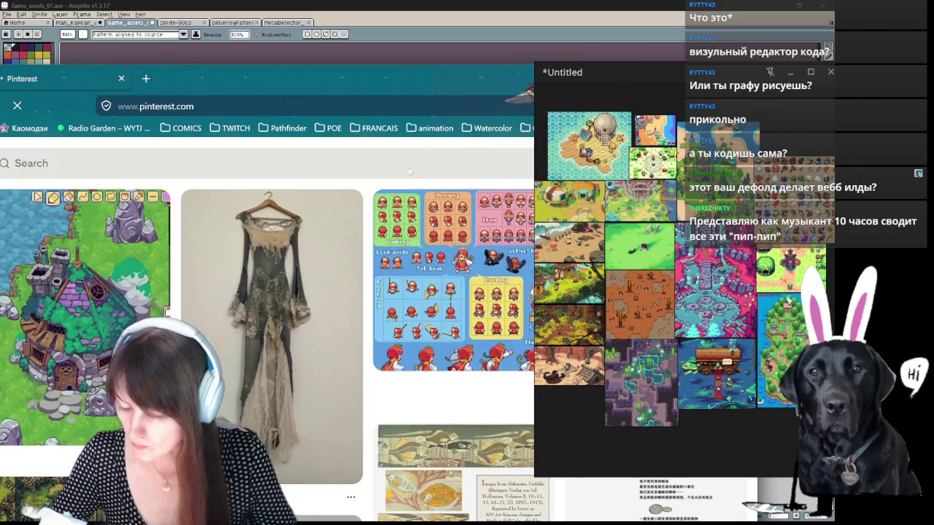
pyautogui.press('super+Up')
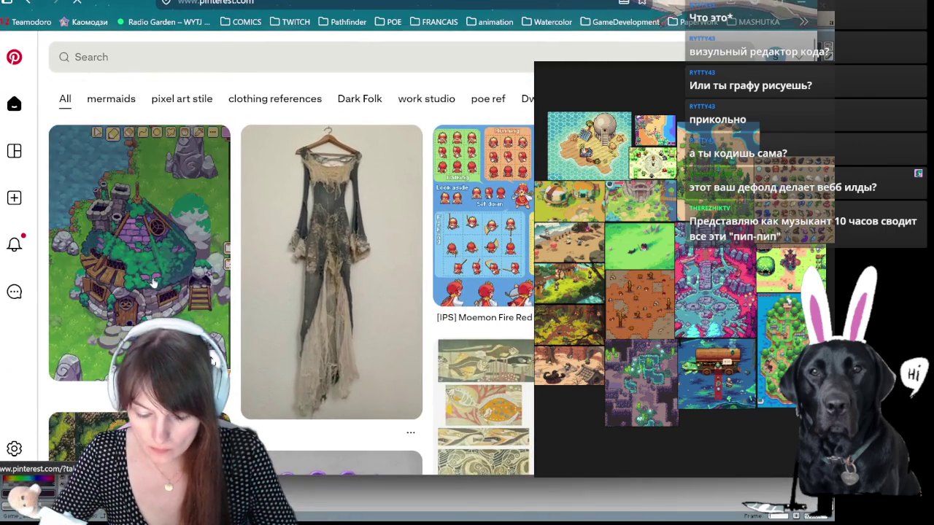
pyautogui.moveTo(271, 335)
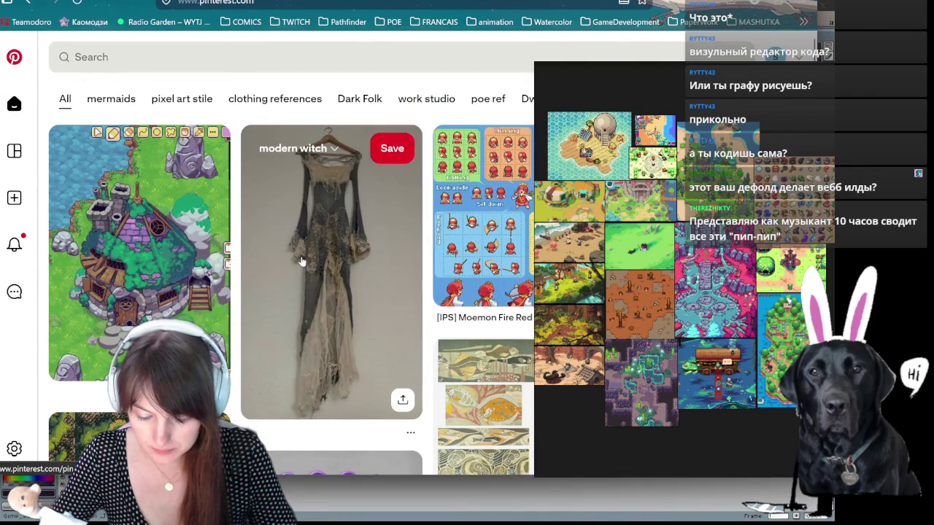
# Step: Browse the Pinterest home feed and bring up the recent-searches list
pyautogui.scroll(-4, 248, 285)
pyautogui.scroll(-2, 194, 309)
pyautogui.scroll(6, 168, 277)
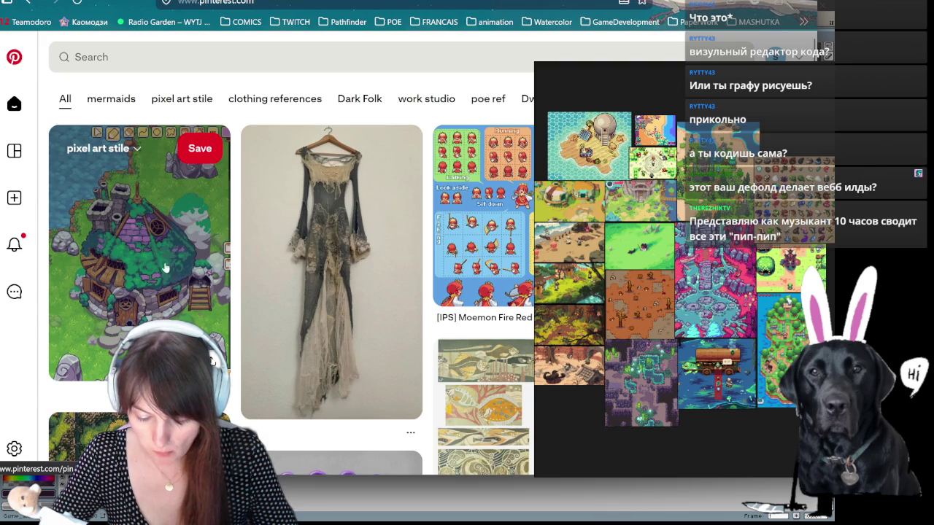
pyautogui.scroll(-2, 299, 255)
pyautogui.scroll(2, 178, 307)
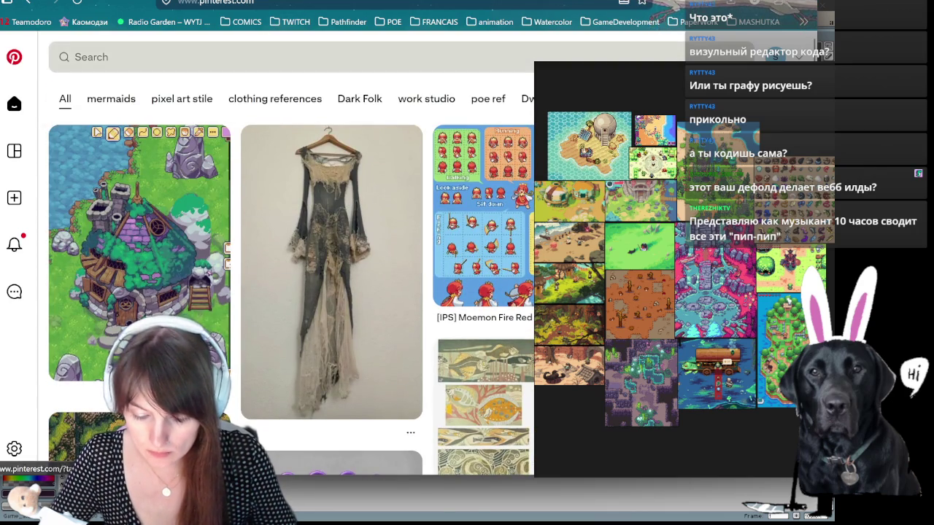
pyautogui.click(219, 57)
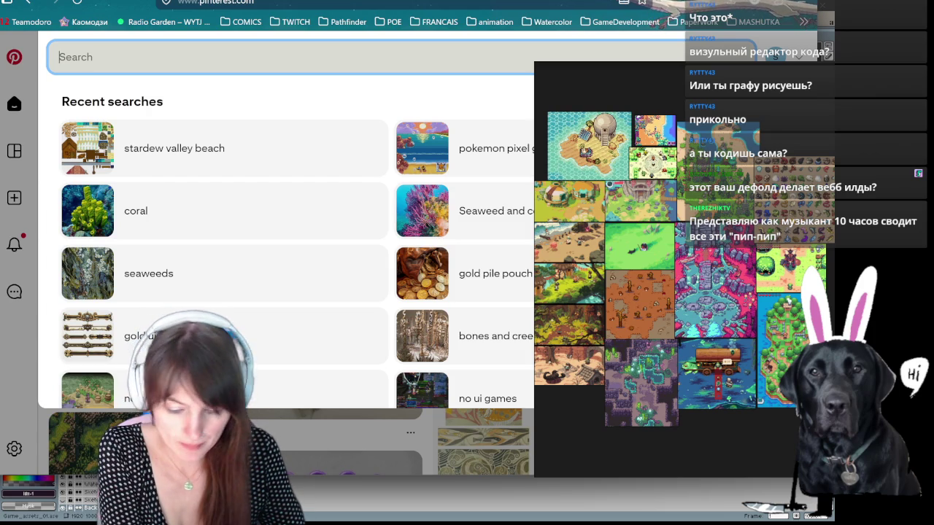
# Step: Search Pinterest for 'store village' and open the street storefront pin
pyautogui.write('s')
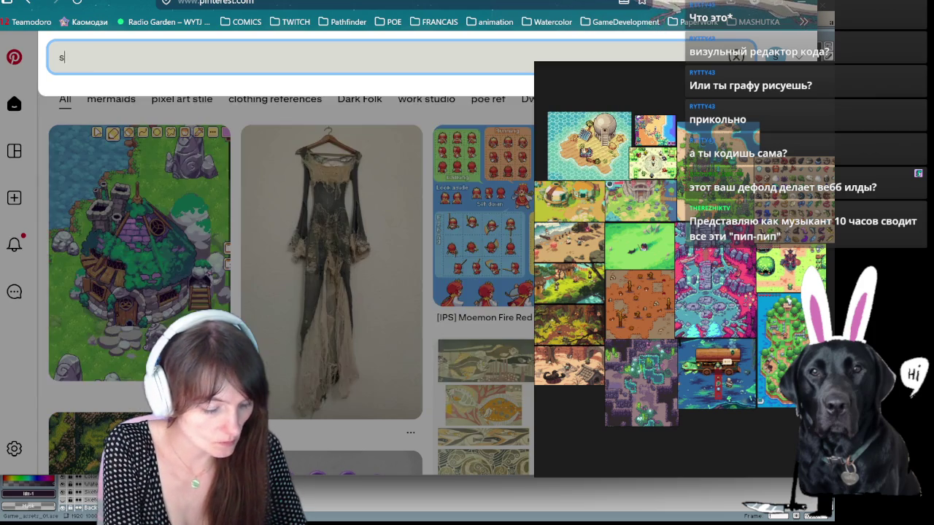
pyautogui.write('tore')
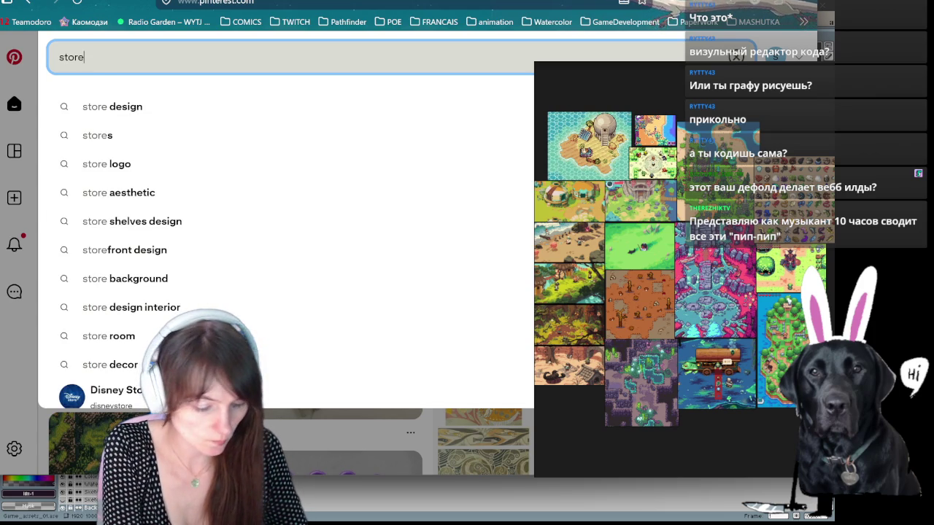
pyautogui.write(' village')
pyautogui.press('Return')
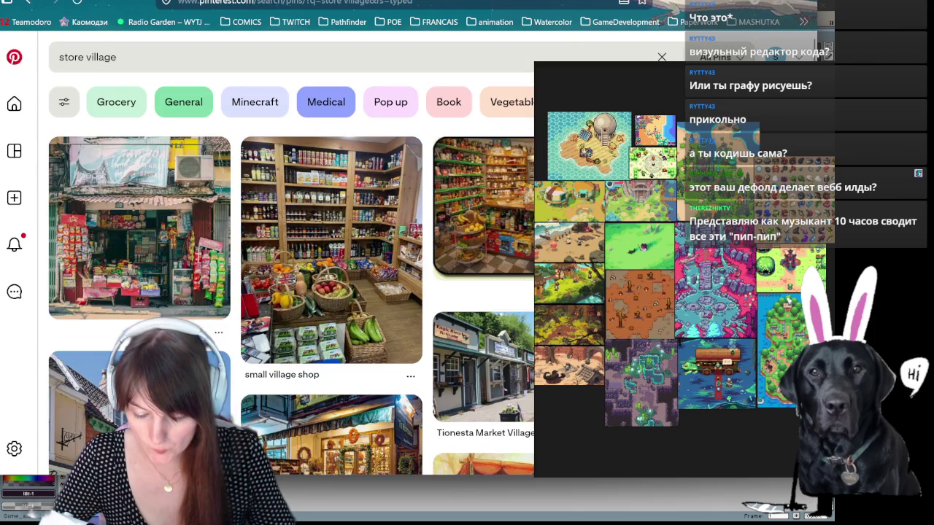
pyautogui.scroll(-5, 314, 292)
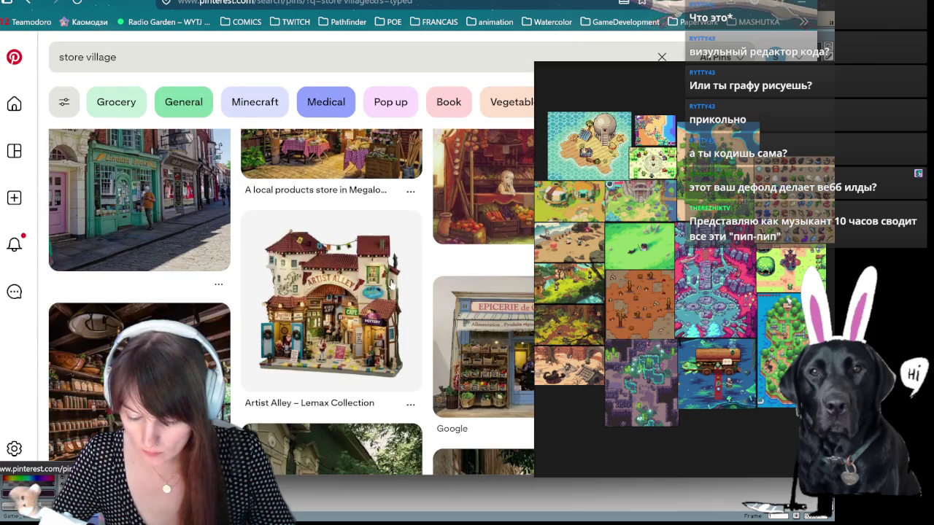
pyautogui.scroll(3, 337, 354)
pyautogui.scroll(2, 146, 201)
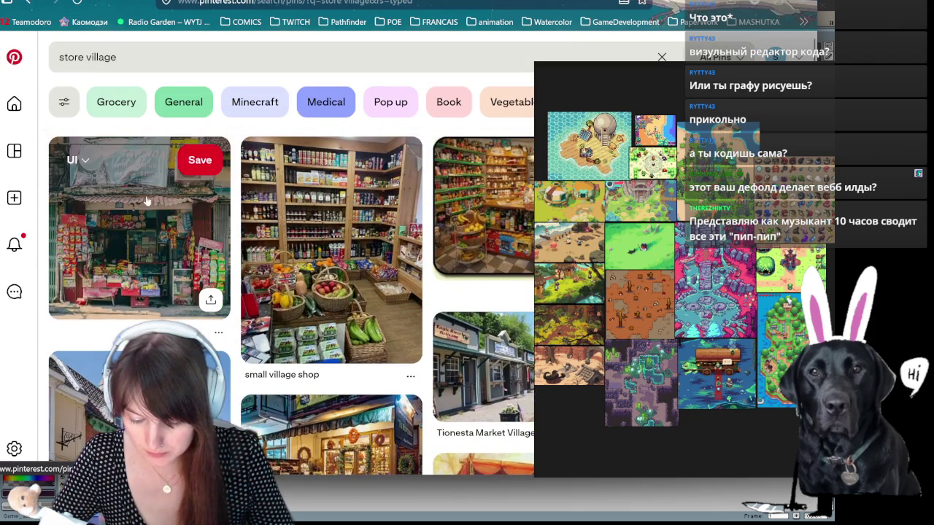
pyautogui.click(143, 251)
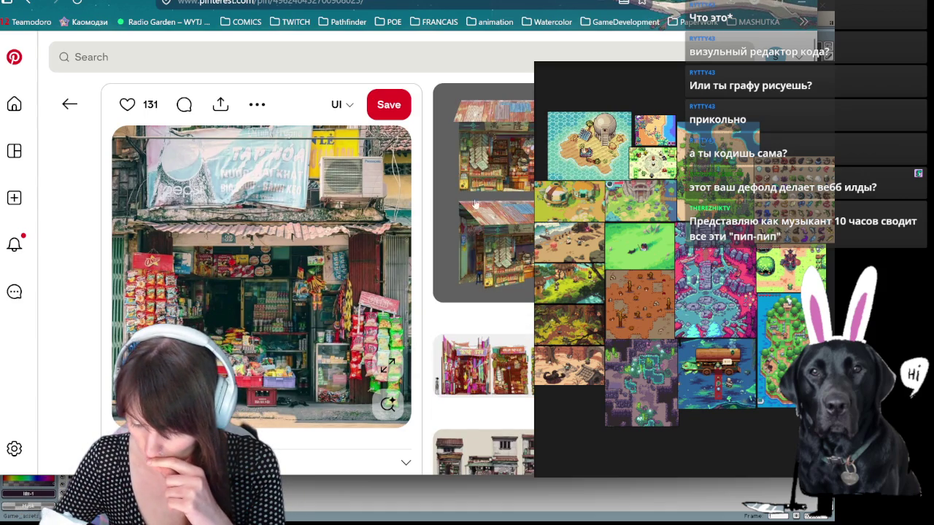
# Step: Move the reference board aside, then open the colourful shop pin and the market-stall illustration
pyautogui.moveTo(647, 74); pyautogui.dragTo(234, 0)
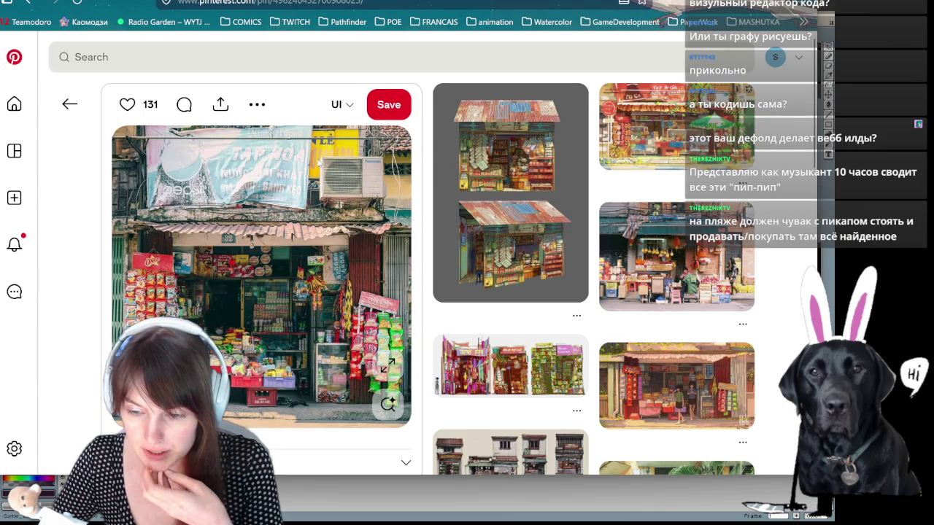
pyautogui.scroll(-1, 319, 162)
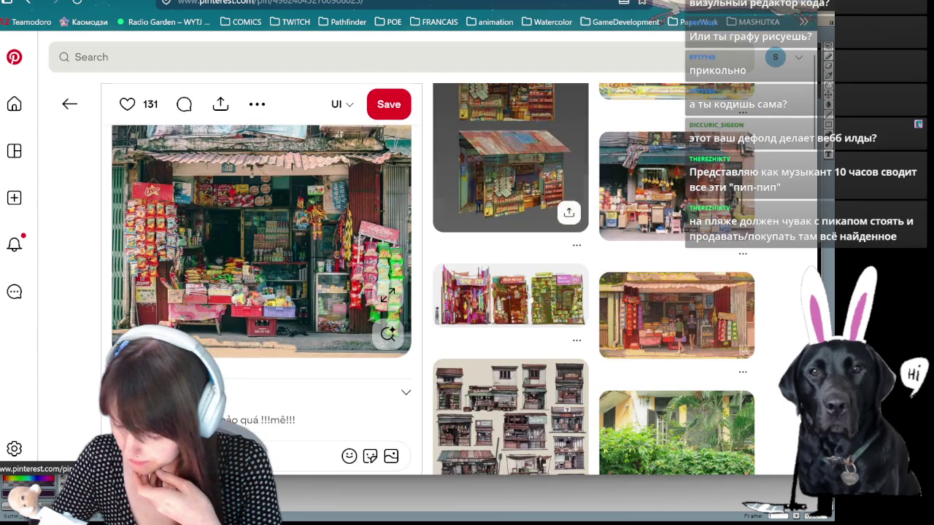
pyautogui.click(530, 312)
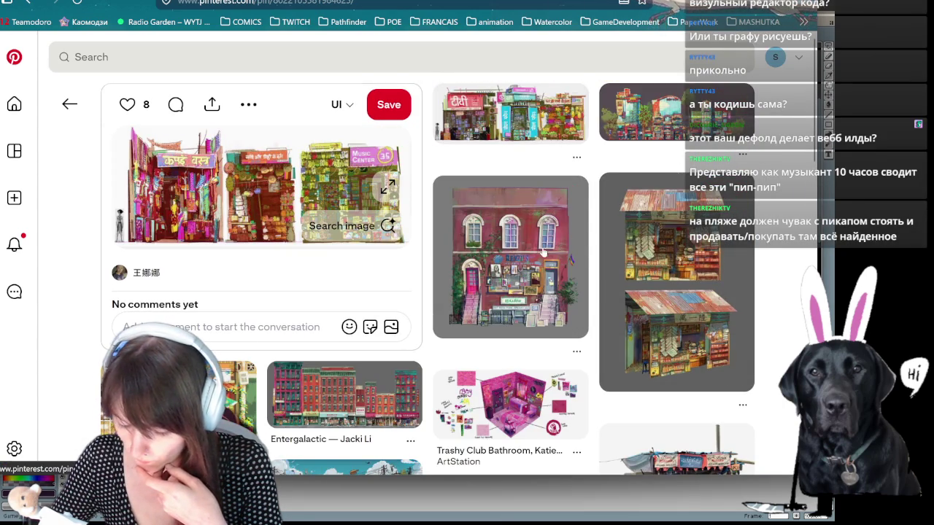
pyautogui.scroll(-3, 531, 258)
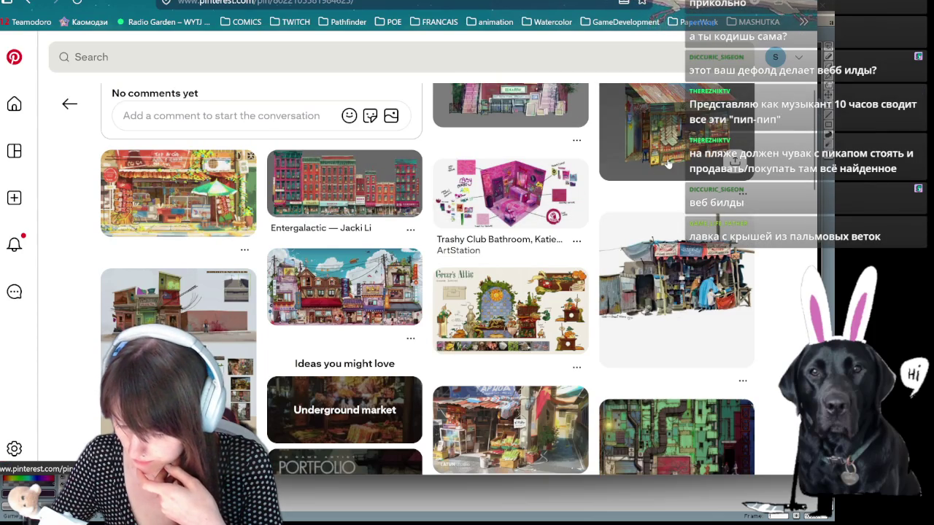
pyautogui.scroll(-5, 654, 170)
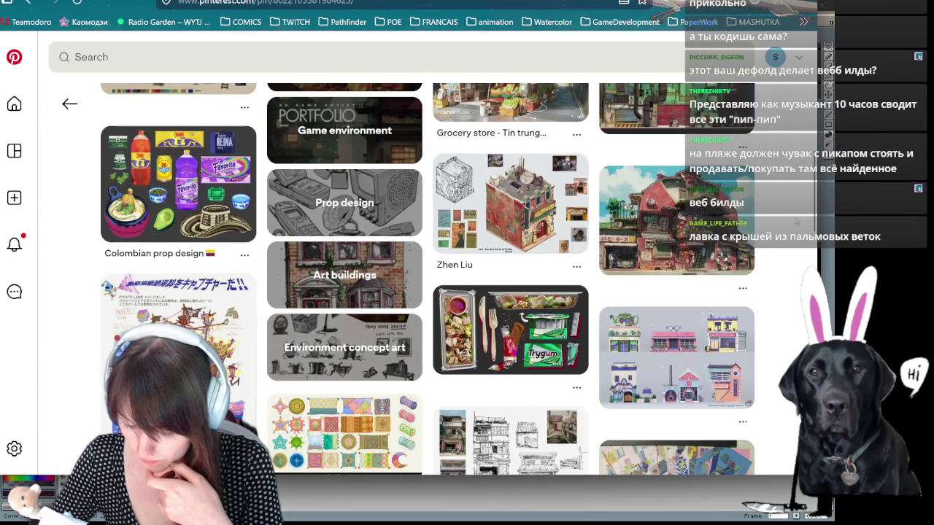
pyautogui.scroll(5, 796, 221)
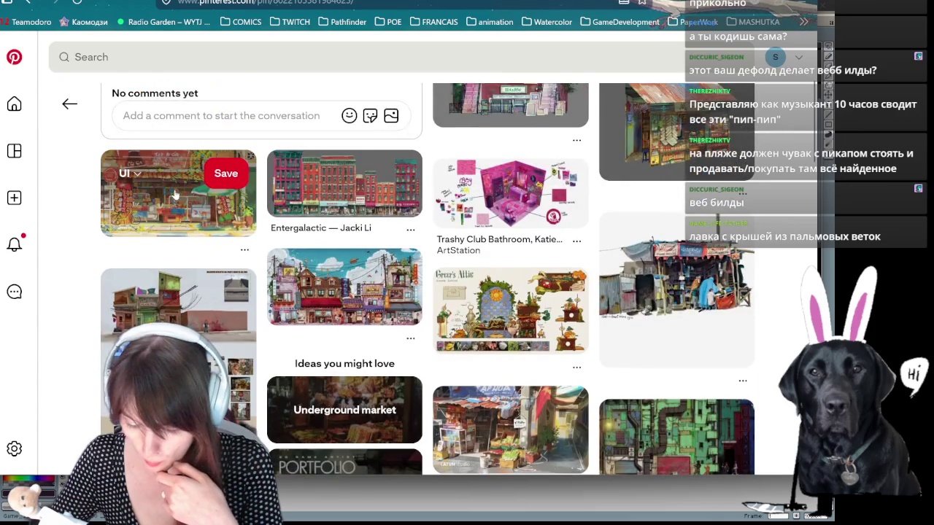
pyautogui.click(250, 224)
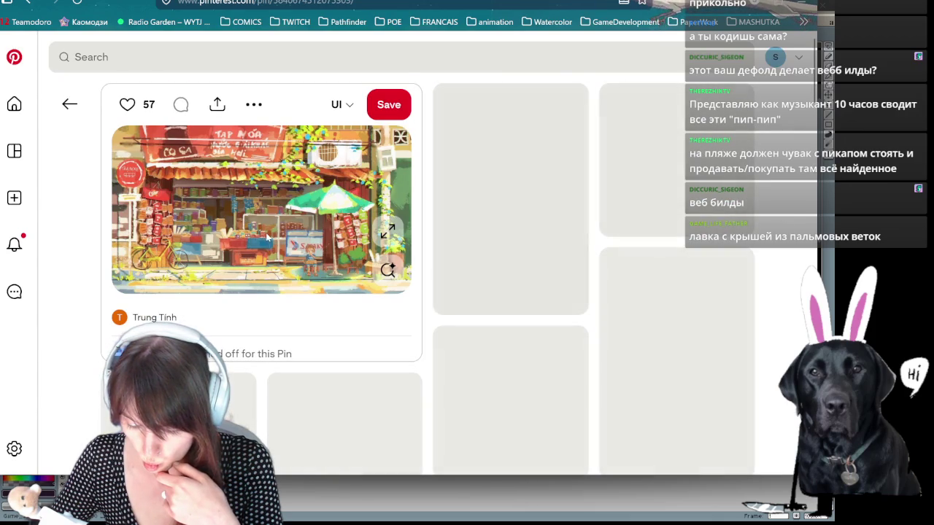
# Step: Copy the market-stall image and open the Retrofit shop-front pin
pyautogui.rightClick(268, 232)
pyautogui.click(289, 228)
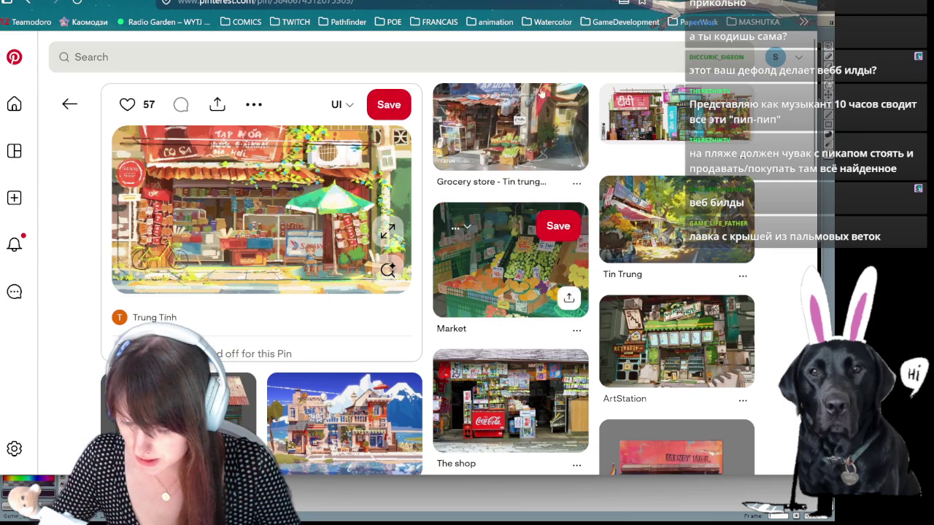
pyautogui.moveTo(676, 341)
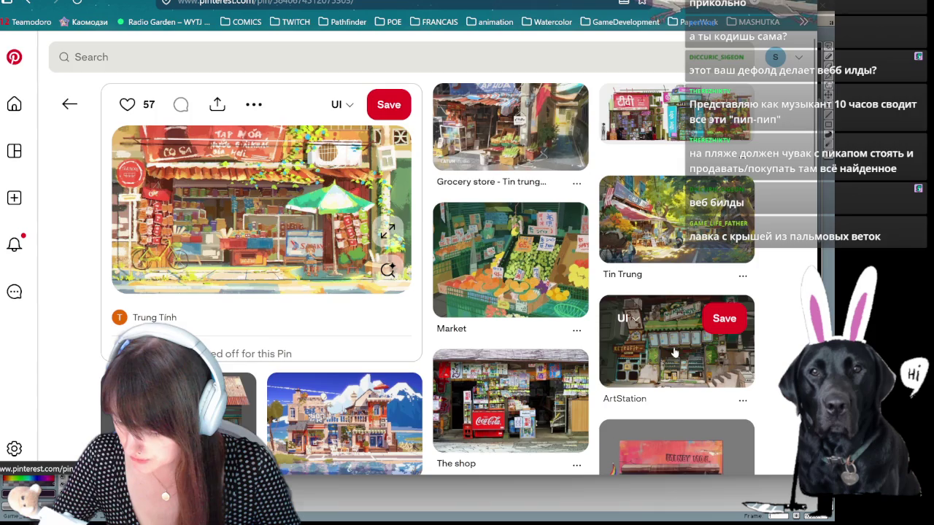
pyautogui.click(677, 350)
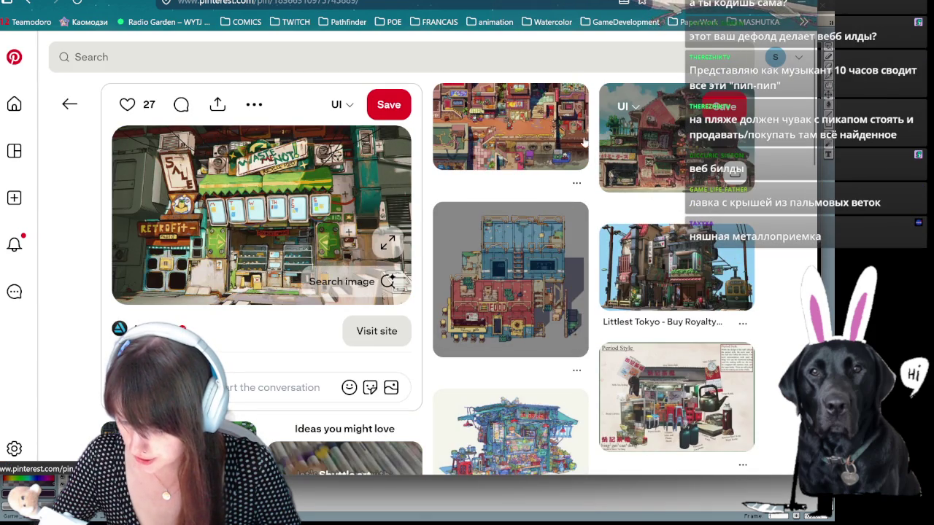
# Step: Scroll through the related shop-building pins below the Retrofit shop front
pyautogui.moveTo(510, 127)
pyautogui.scroll(-3, 515, 153)
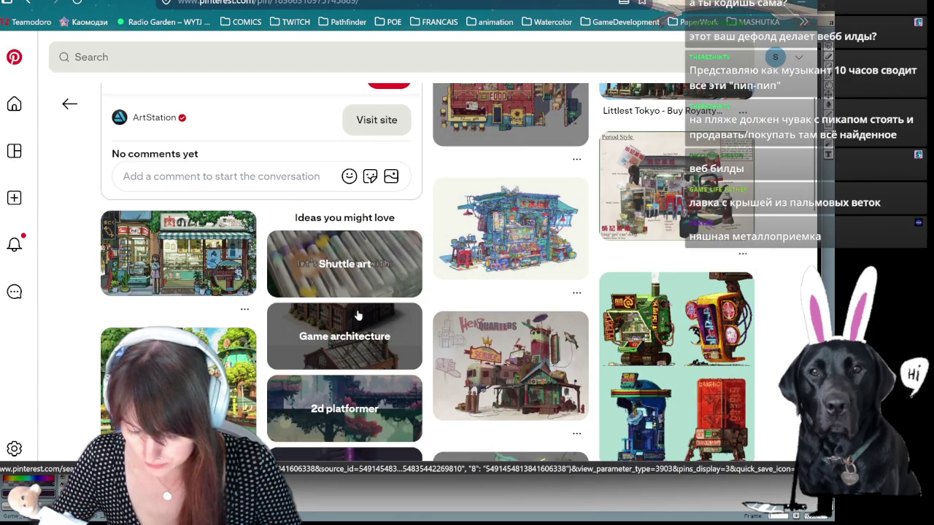
pyautogui.scroll(-2, 358, 315)
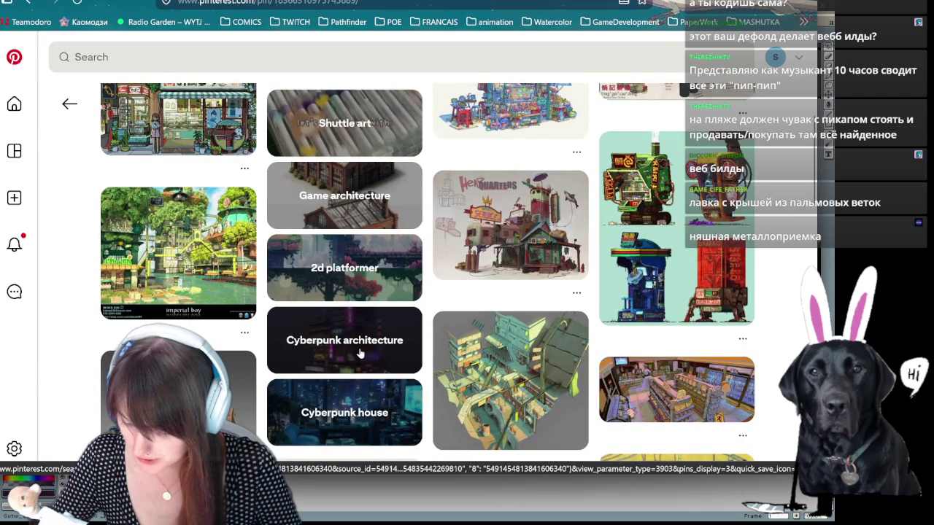
pyautogui.scroll(-2, 362, 350)
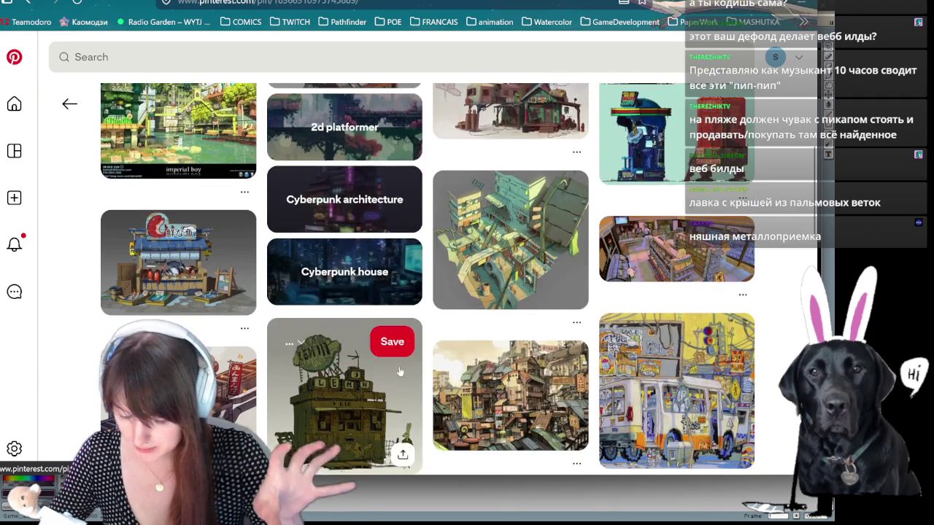
pyautogui.scroll(-1, 409, 307)
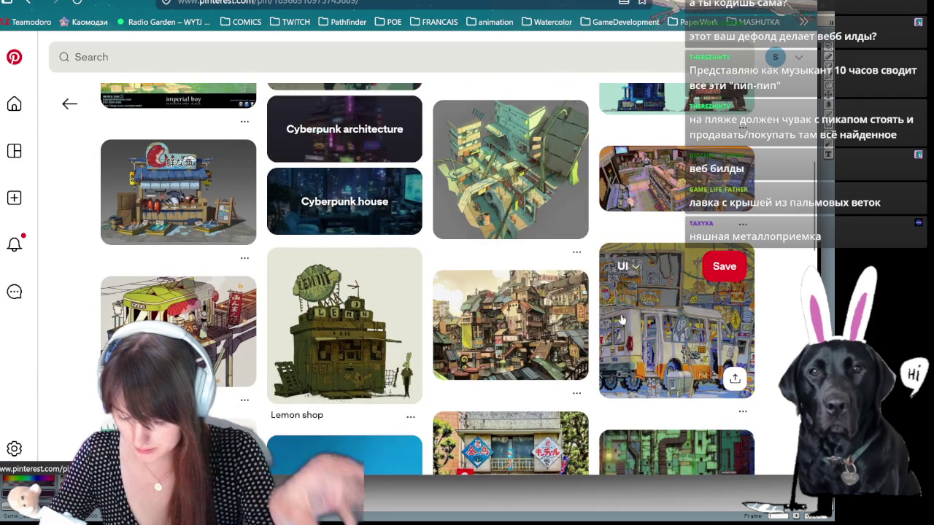
pyautogui.scroll(-2, 519, 245)
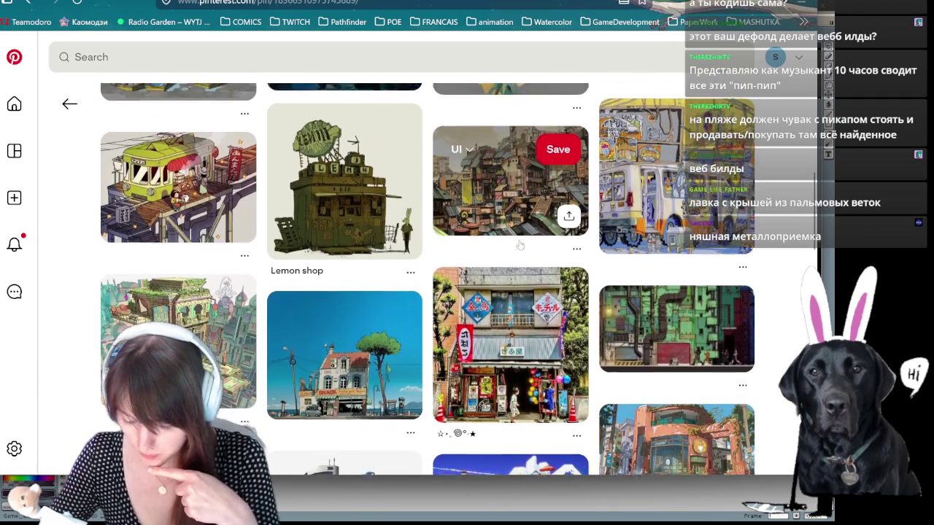
pyautogui.scroll(-1, 519, 233)
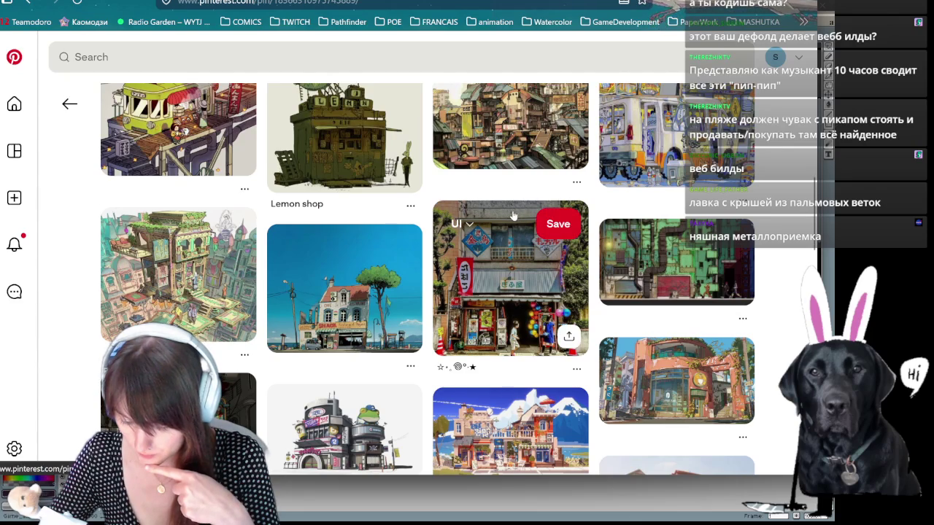
pyautogui.scroll(-1, 512, 216)
pyautogui.scroll(-1, 457, 236)
pyautogui.scroll(-2, 455, 235)
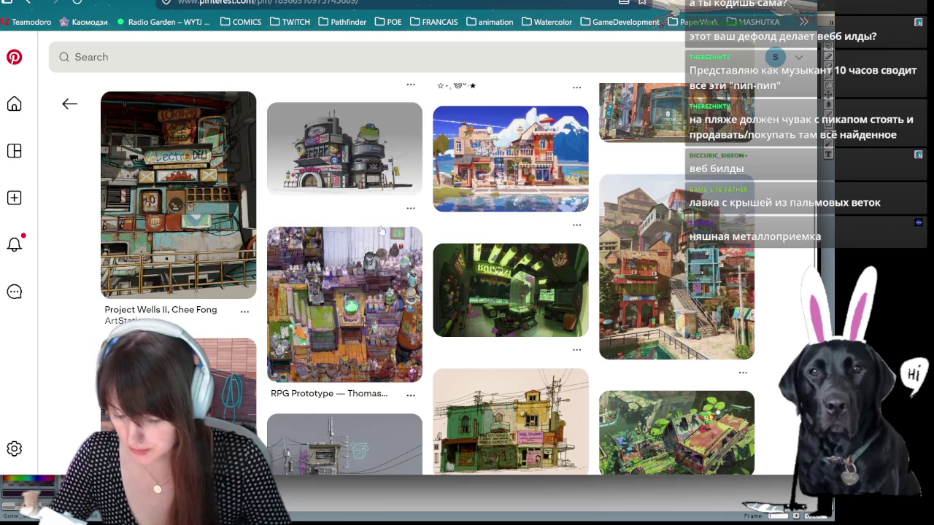
pyautogui.scroll(-2, 371, 149)
pyautogui.scroll(-2, 371, 149)
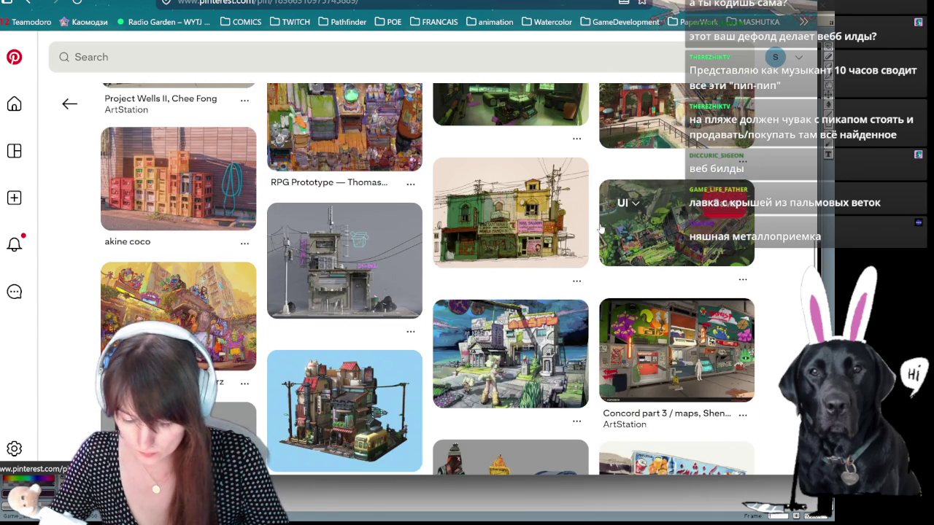
pyautogui.scroll(-4, 601, 231)
pyautogui.scroll(-5, 523, 247)
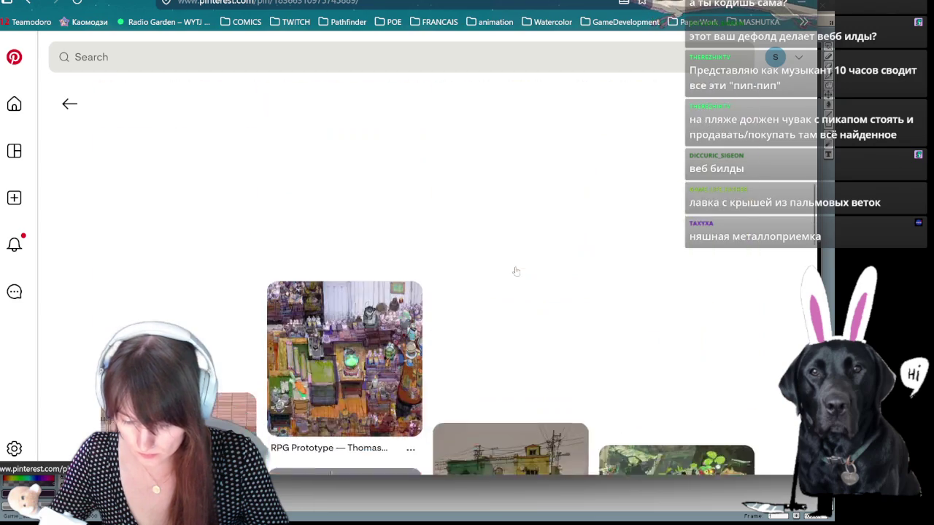
pyautogui.scroll(1, 522, 246)
pyautogui.scroll(3, 511, 252)
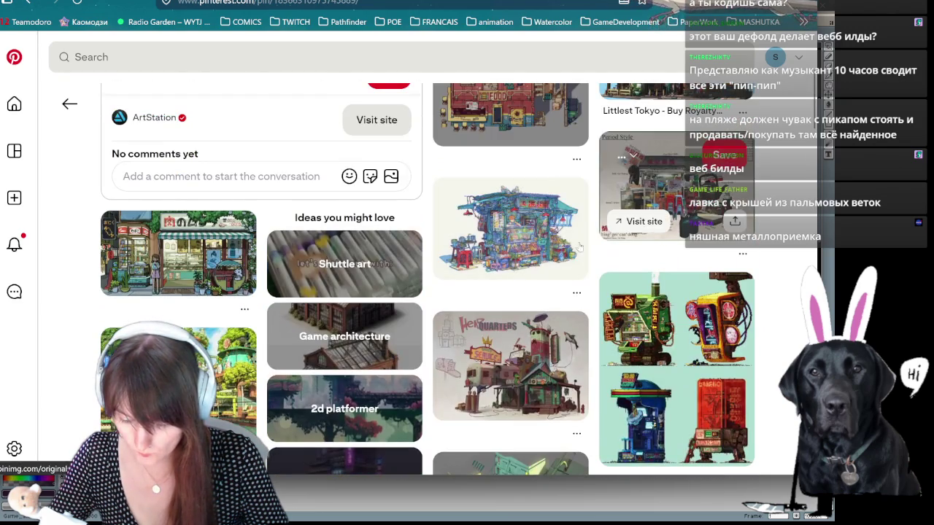
pyautogui.scroll(1, 502, 255)
pyautogui.scroll(3, 510, 263)
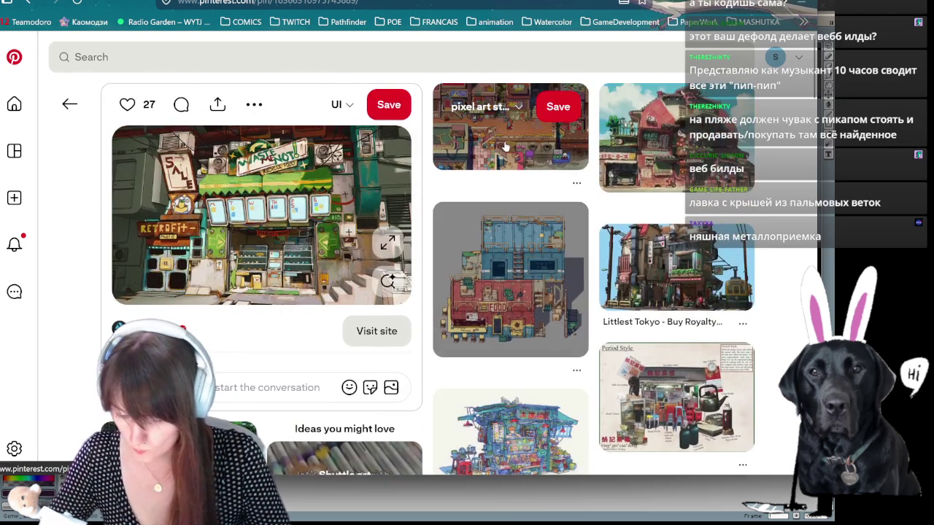
# Step: Open the pixel-art town pin and copy its image
pyautogui.click(505, 146)
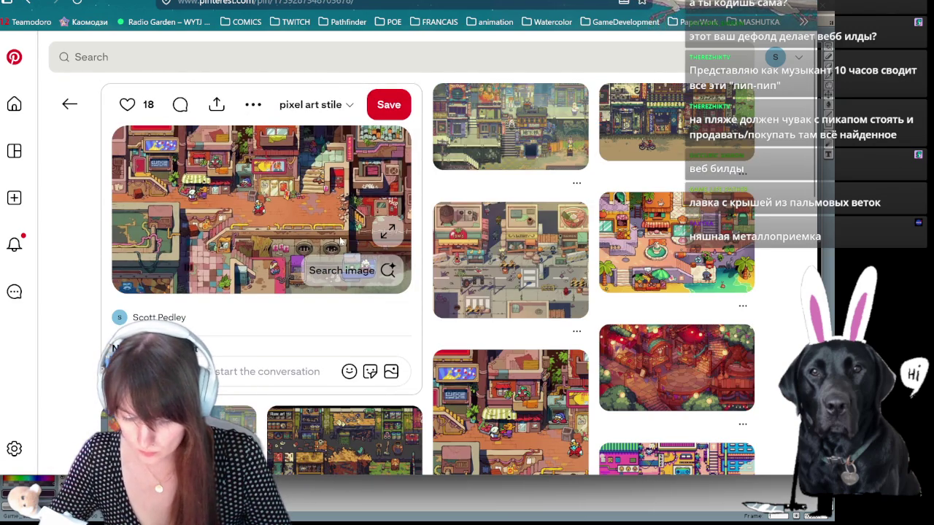
pyautogui.rightClick(271, 168)
pyautogui.click(321, 223)
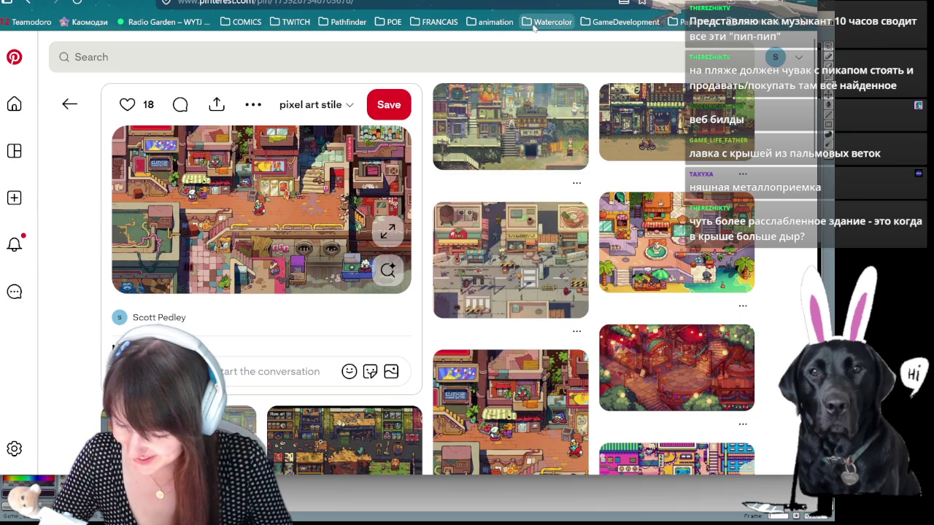
# Step: Browse the related pins and open the pixel-art chicken farm pin
pyautogui.scroll(-3, 523, 104)
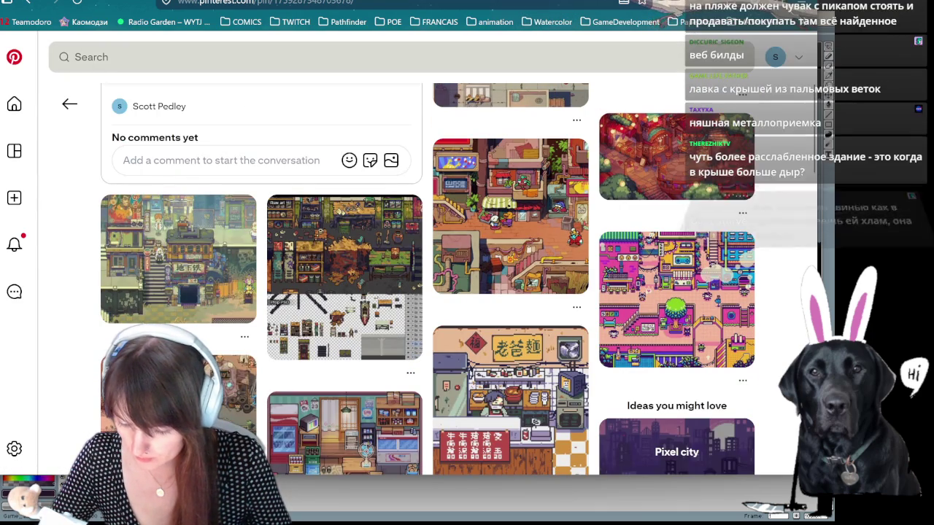
pyautogui.scroll(-1, 533, 128)
pyautogui.scroll(-2, 533, 129)
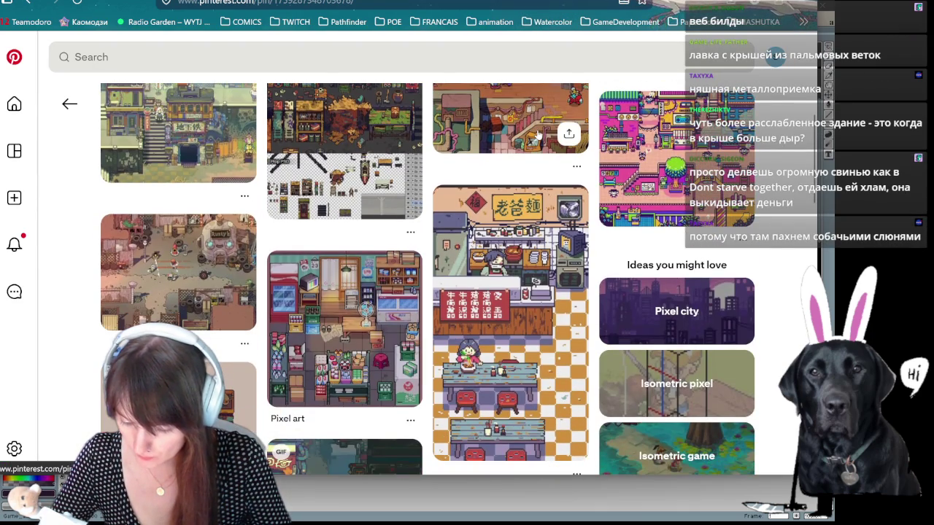
pyautogui.scroll(-1, 536, 135)
pyautogui.scroll(-2, 537, 135)
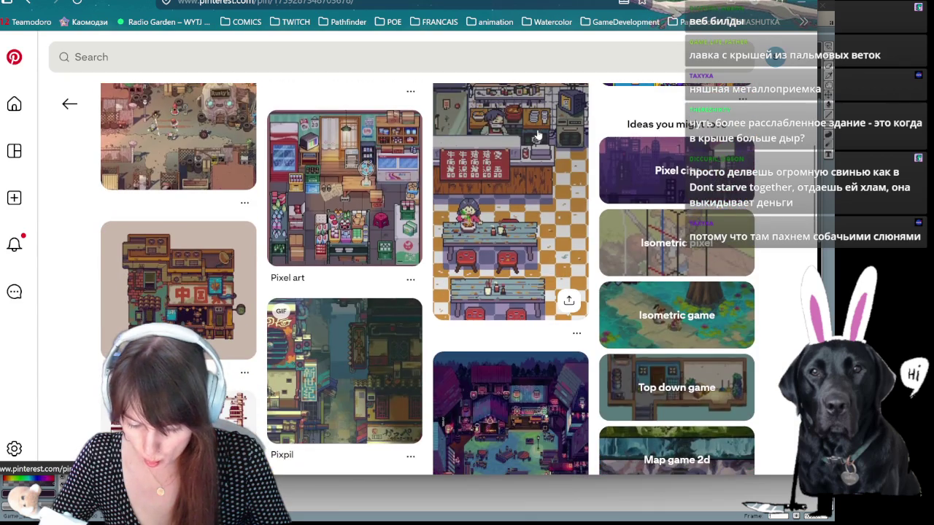
pyautogui.scroll(-3, 537, 135)
pyautogui.moveTo(510, 412)
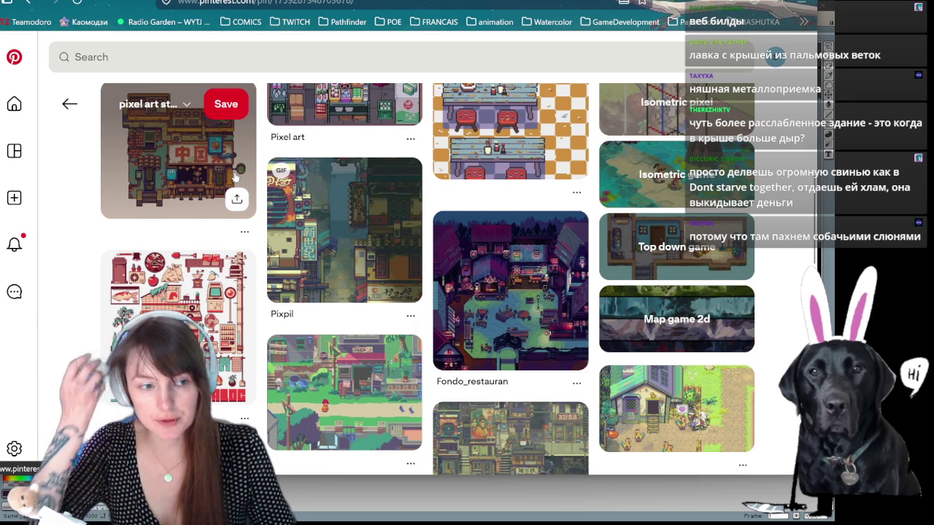
pyautogui.moveTo(510, 291)
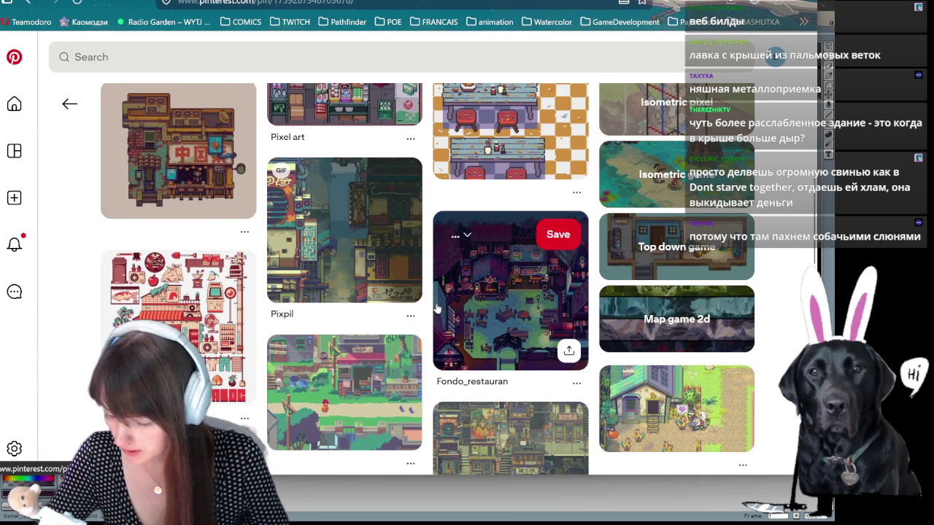
pyautogui.scroll(-1, 436, 310)
pyautogui.click(676, 342)
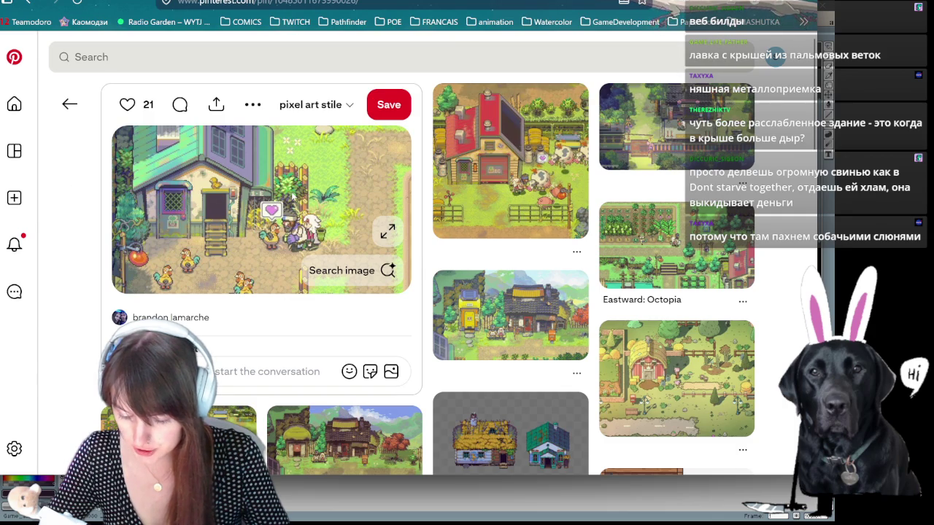
pyautogui.moveTo(676, 378)
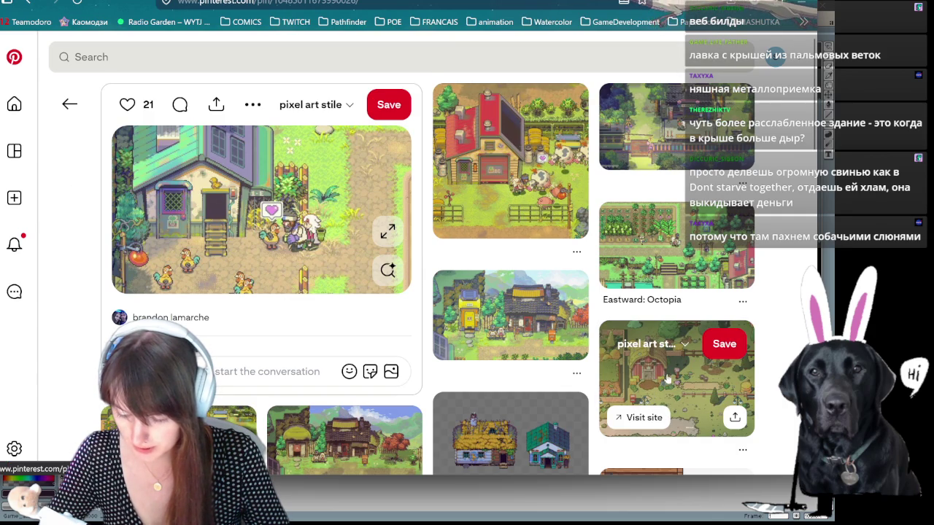
# Step: Scroll the chicken farm suggestions and open the pixel-art farm pin with a red barn
pyautogui.scroll(-1, 528, 248)
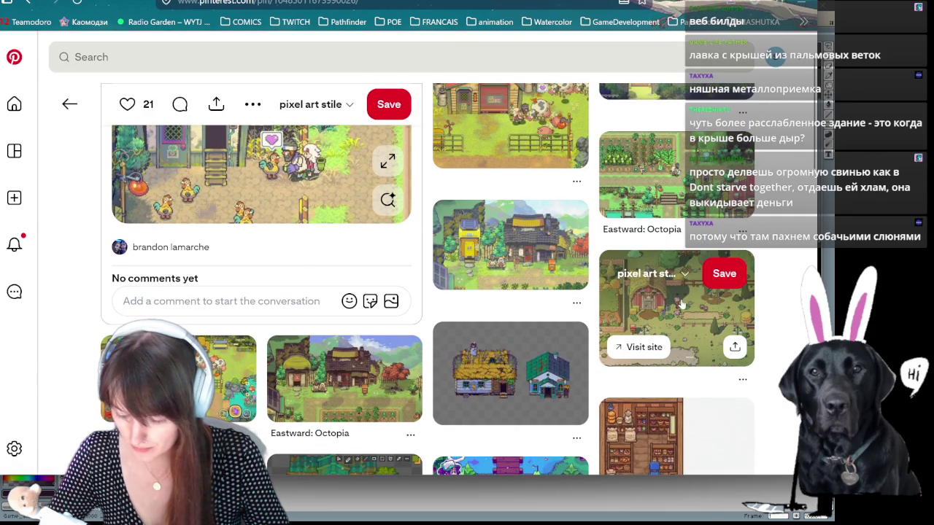
pyautogui.scroll(-1, 677, 304)
pyautogui.scroll(-2, 678, 305)
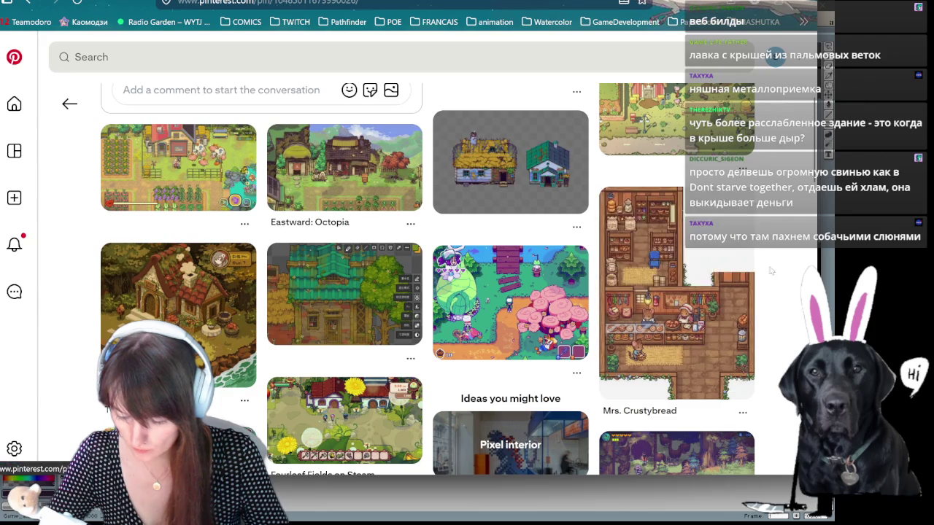
pyautogui.scroll(-3, 777, 281)
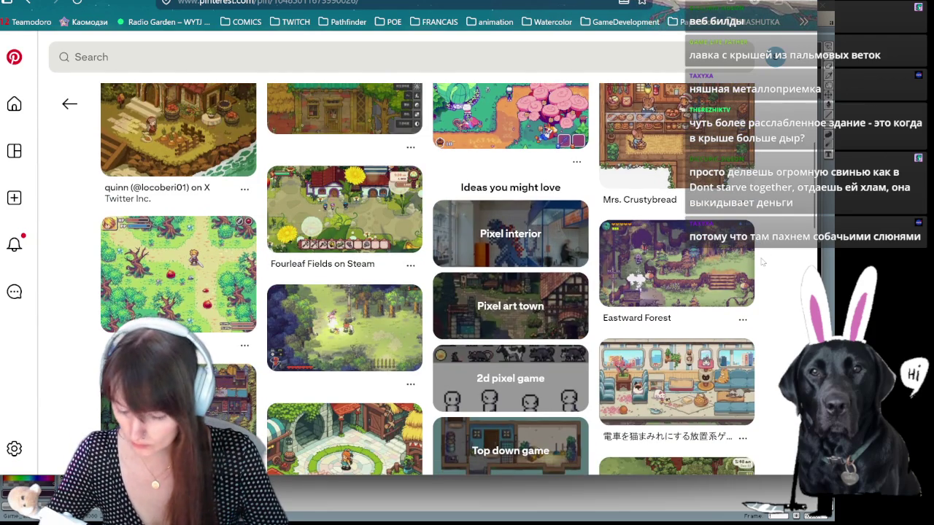
pyautogui.scroll(-1, 762, 261)
pyautogui.scroll(3, 759, 264)
pyautogui.scroll(1, 637, 296)
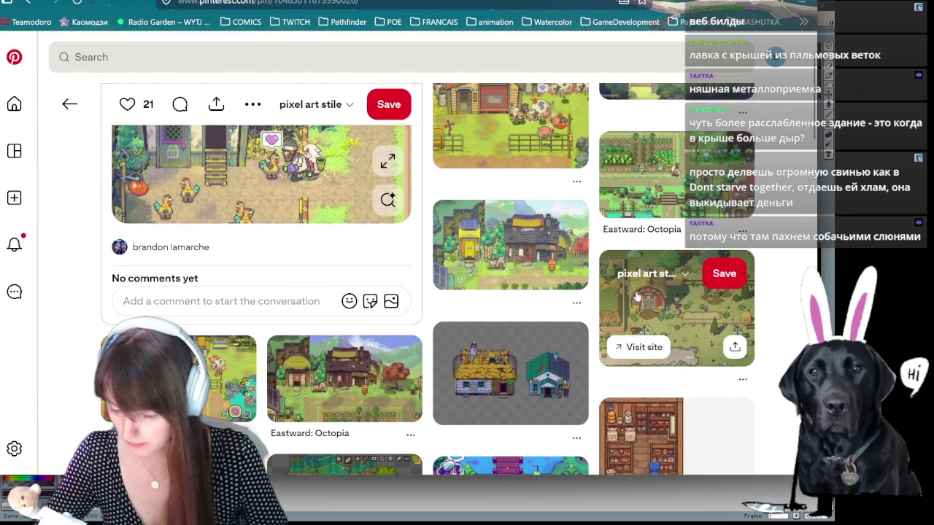
pyautogui.click(687, 307)
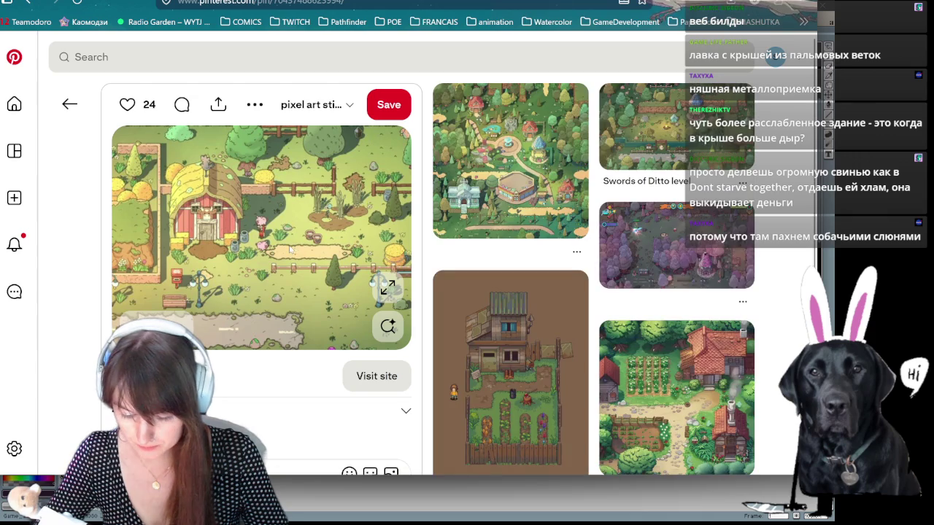
# Step: Browse the top-down pixel-art game scenes related to the red-barn farm
pyautogui.scroll(-5, 350, 226)
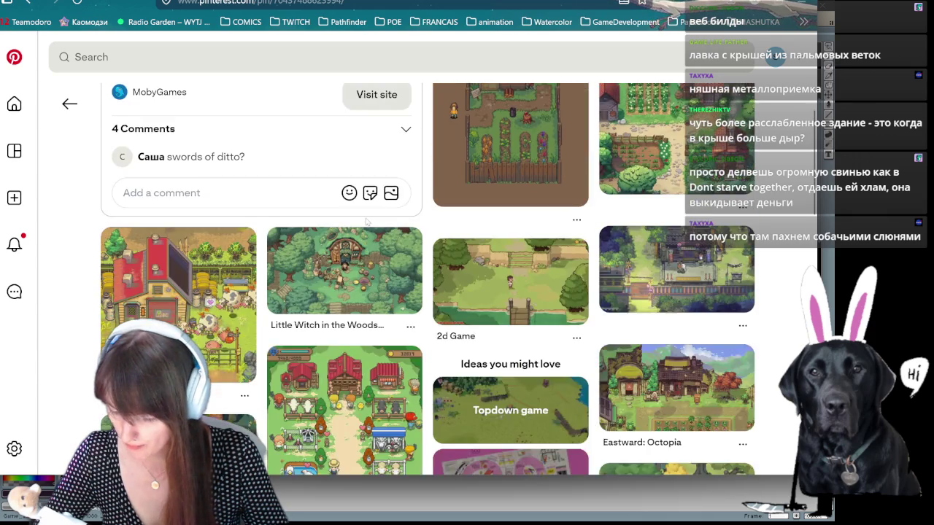
pyautogui.scroll(3, 366, 221)
pyautogui.scroll(-2, 368, 221)
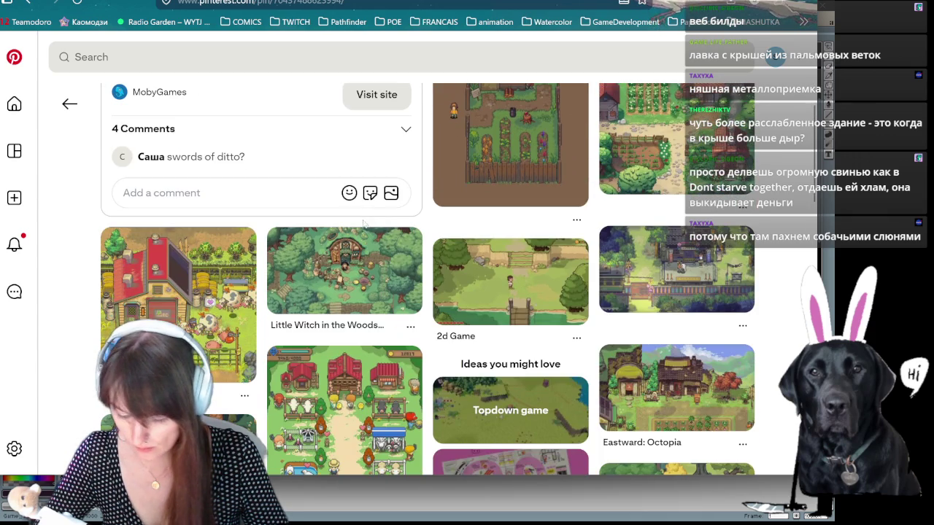
pyautogui.scroll(-2, 315, 254)
pyautogui.scroll(-2, 317, 262)
pyautogui.scroll(-1, 321, 278)
pyautogui.scroll(2, 324, 292)
pyautogui.scroll(-3, 334, 333)
pyautogui.scroll(4, 334, 333)
pyautogui.scroll(2, 334, 291)
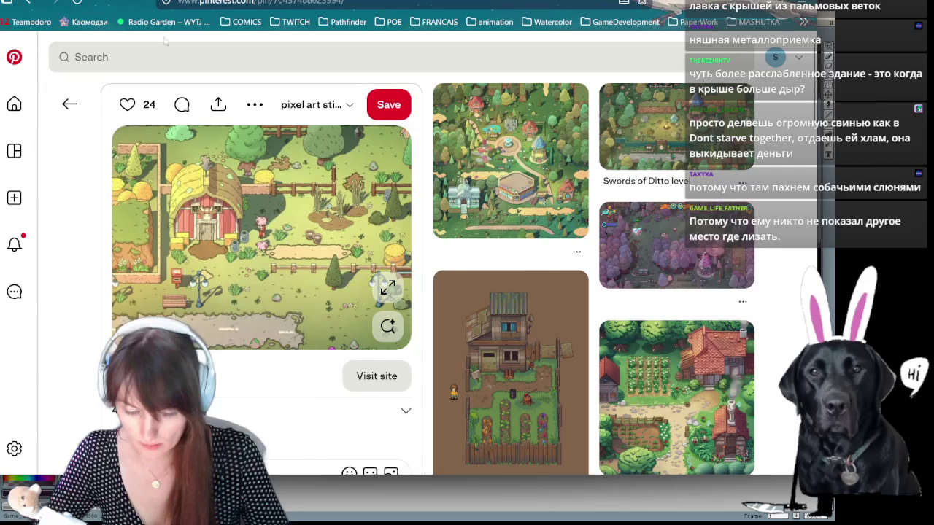
pyautogui.click(292, 57)
# Step: Search 'beach store' and copy the Coastal Bait Shop image
pyautogui.write('beach')
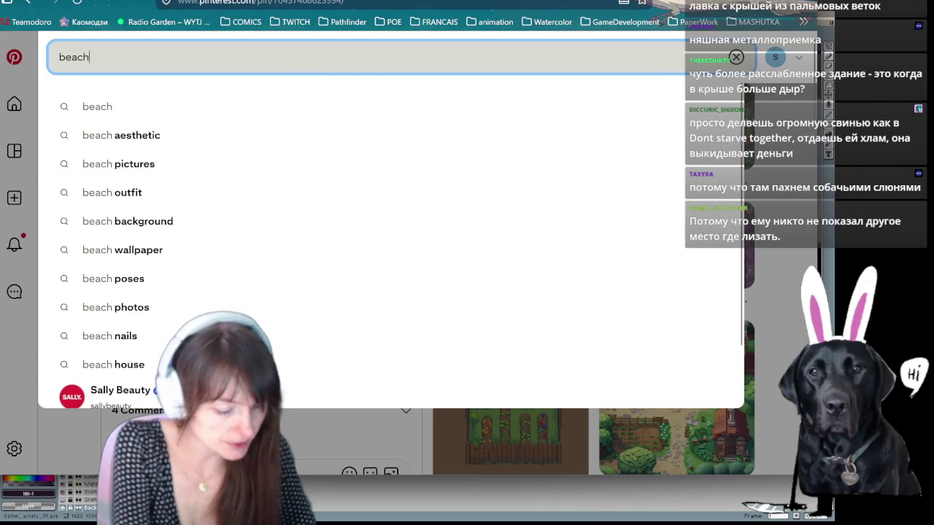
pyautogui.write(' store')
pyautogui.press('Return')
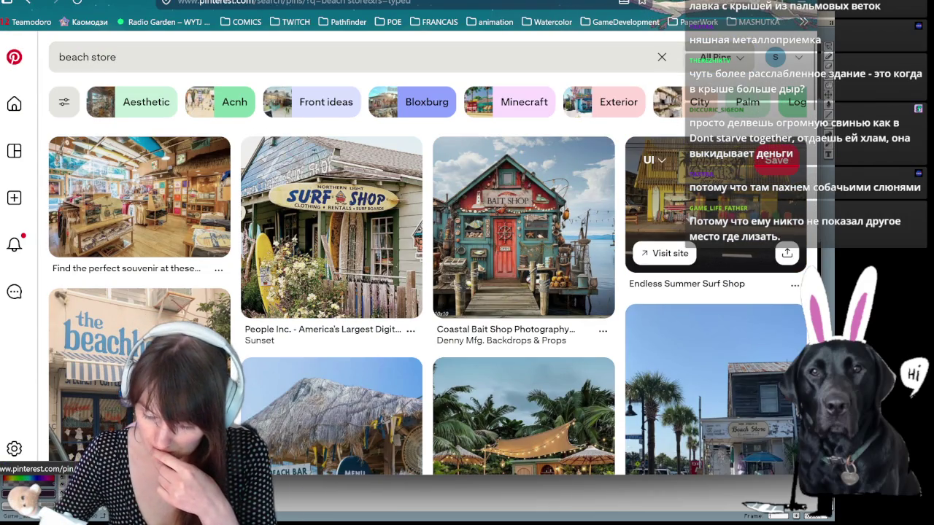
pyautogui.moveTo(524, 227)
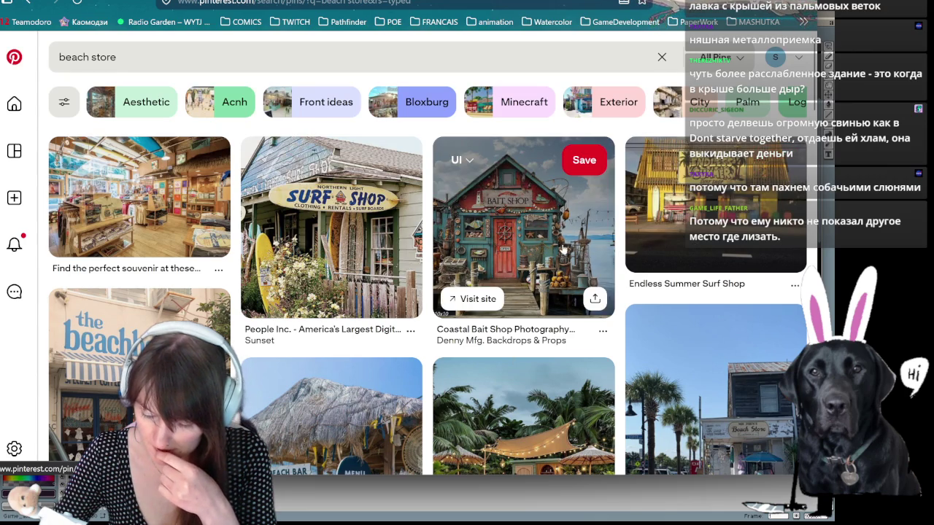
pyautogui.click(530, 239)
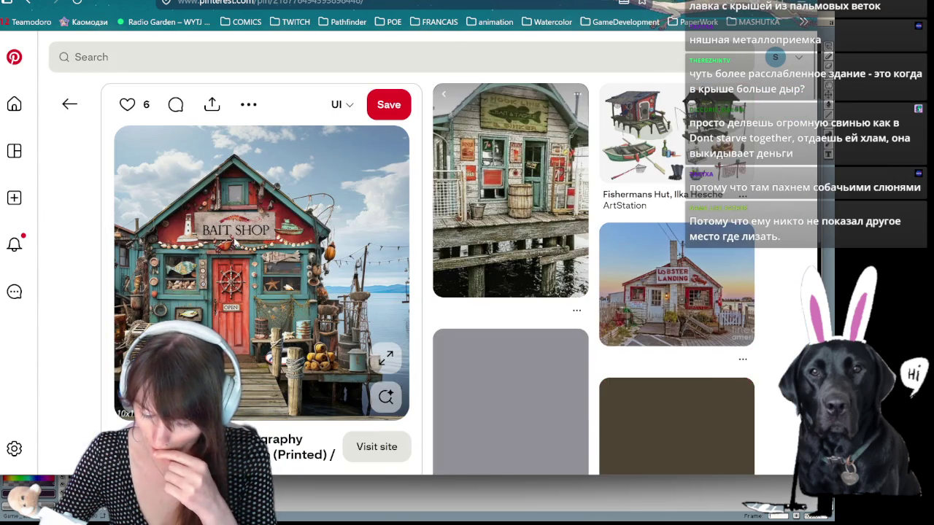
pyautogui.rightClick(241, 177)
pyautogui.click(276, 227)
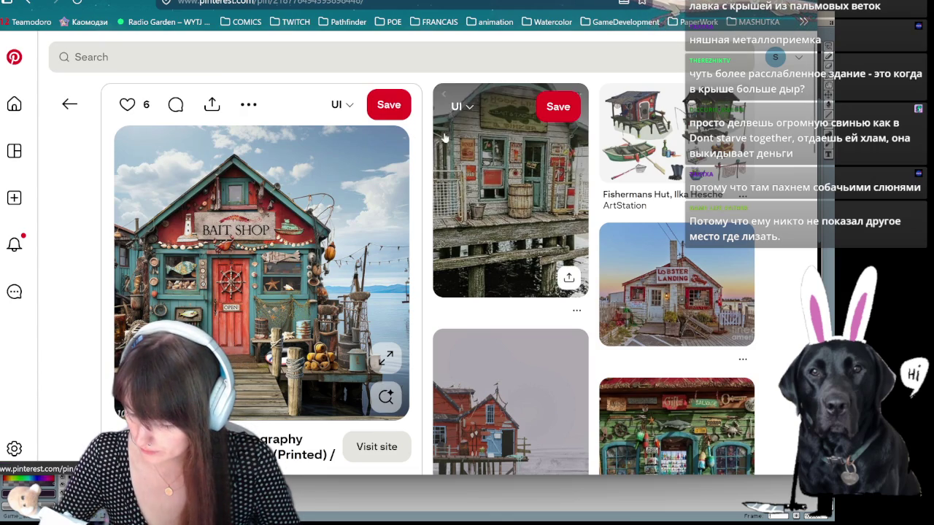
# Step: Copy the Lobster Landing image, then open the boat-shaped beach shack pin
pyautogui.click(653, 293)
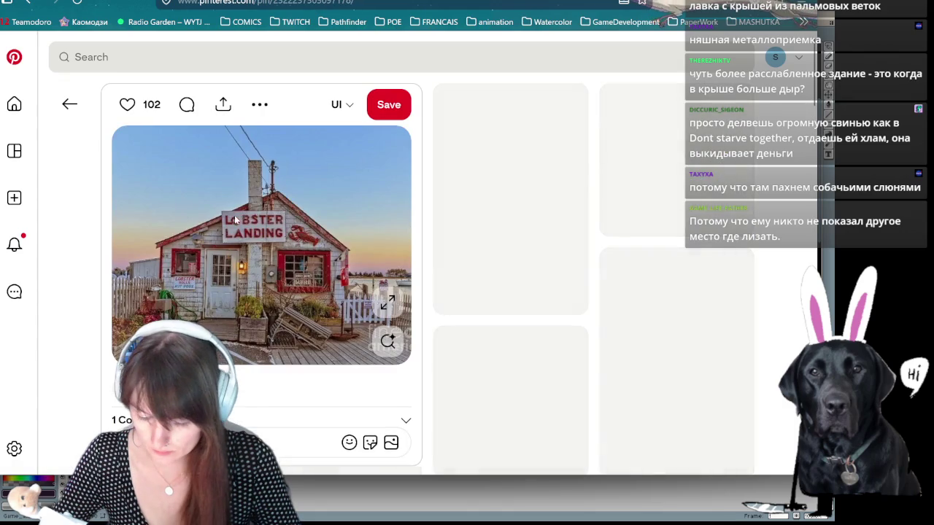
pyautogui.rightClick(237, 179)
pyautogui.click(270, 224)
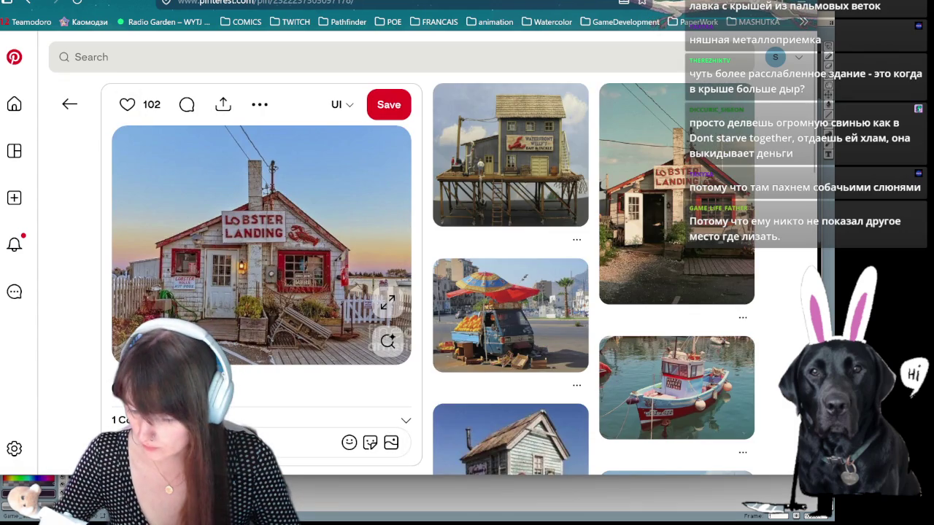
pyautogui.moveTo(510, 316)
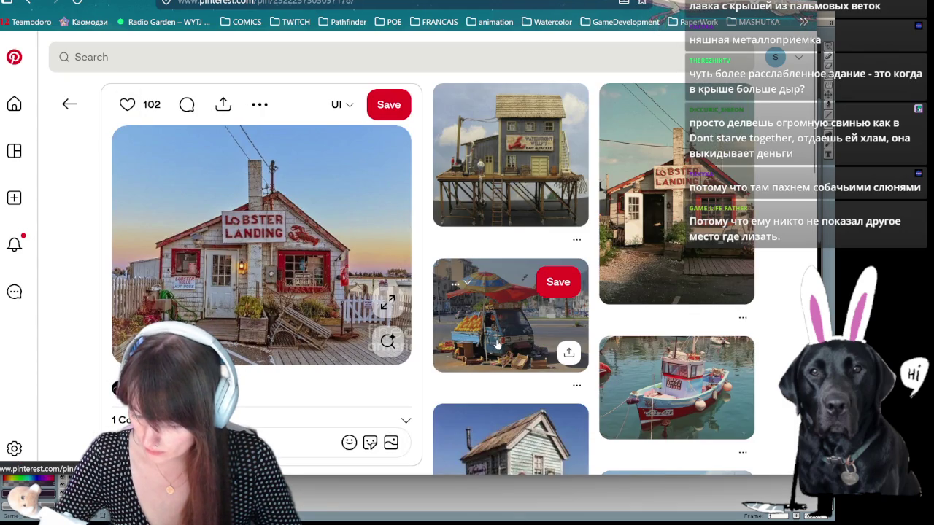
pyautogui.scroll(-3, 502, 309)
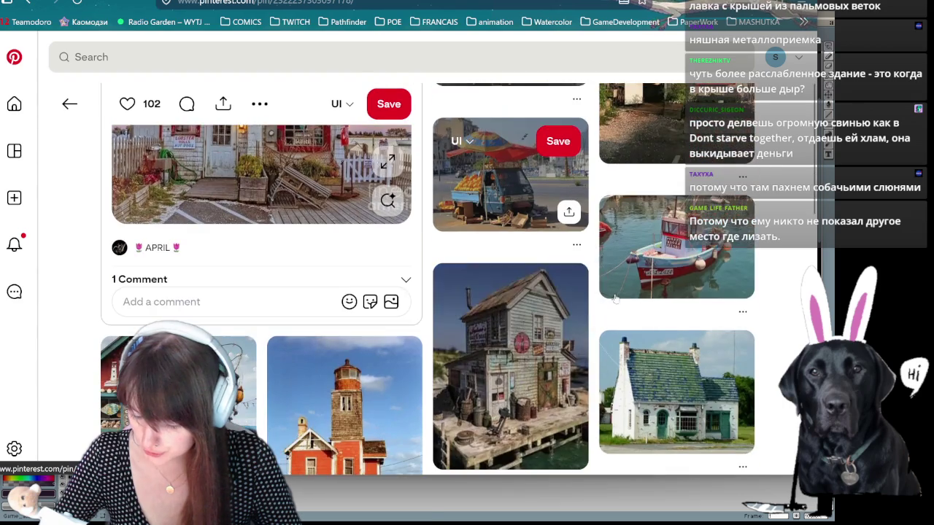
pyautogui.scroll(-3, 651, 208)
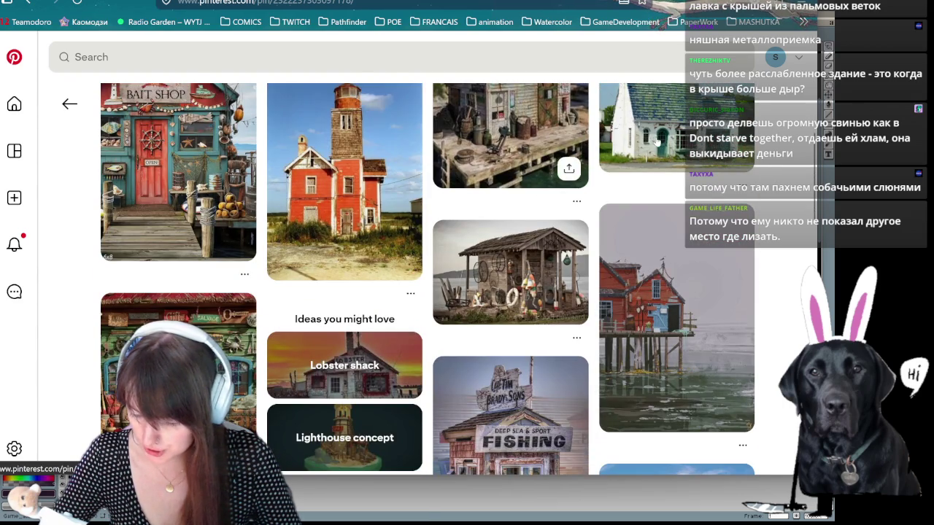
pyautogui.scroll(-2, 655, 142)
pyautogui.scroll(-2, 656, 142)
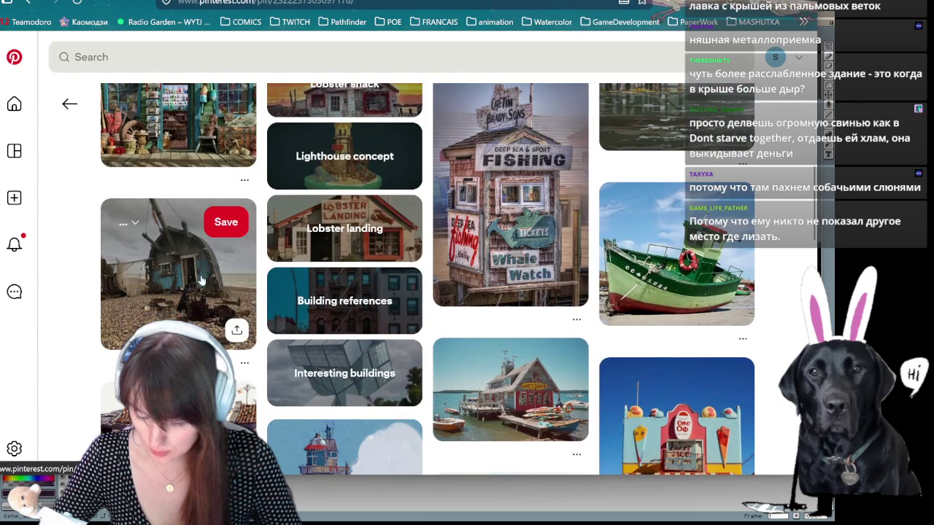
pyautogui.click(167, 235)
# Step: Copy the boat-hull beach shack photo and browse its related pins
pyautogui.rightClick(277, 176)
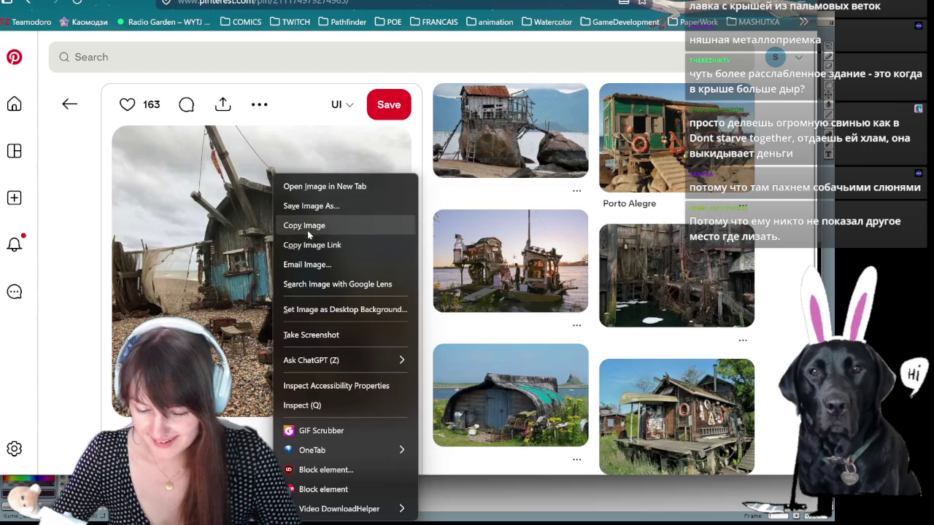
pyautogui.click(302, 258)
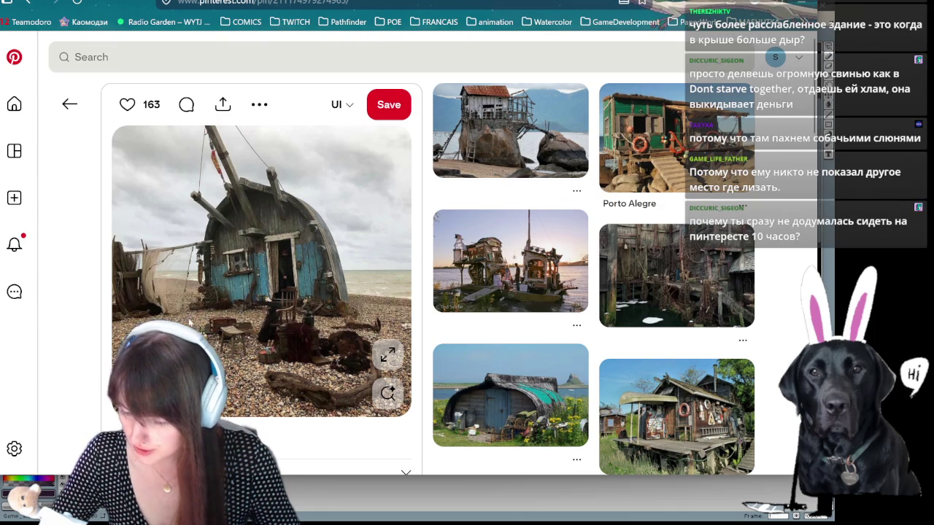
pyautogui.scroll(-2, 189, 322)
pyautogui.scroll(-3, 219, 300)
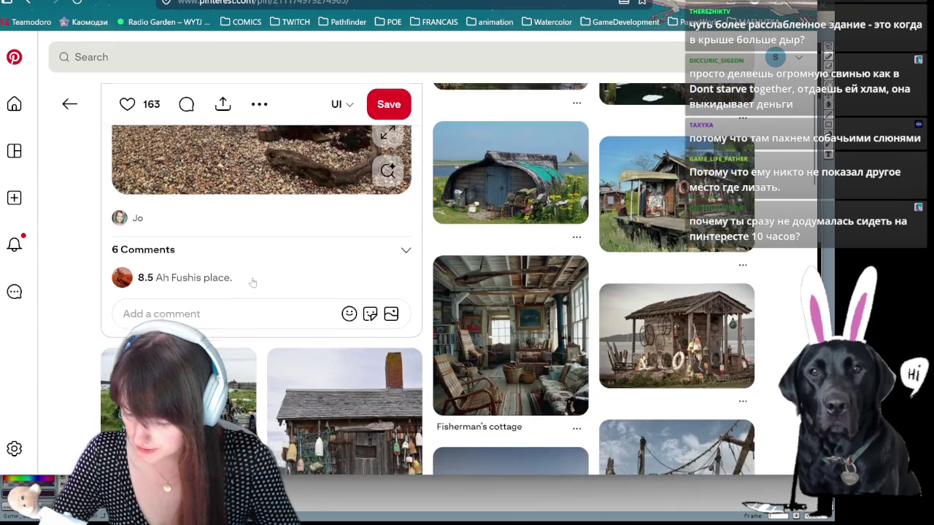
pyautogui.scroll(-2, 252, 282)
pyautogui.scroll(-3, 219, 255)
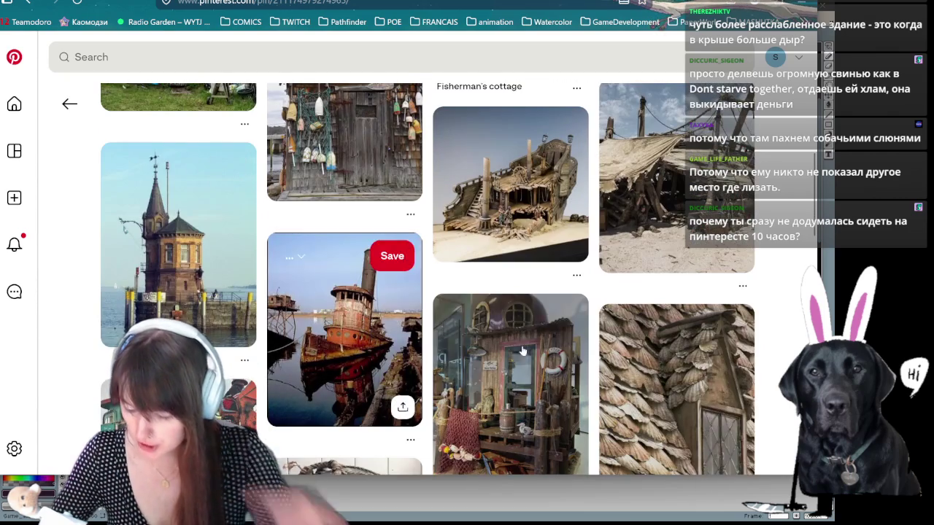
pyautogui.moveTo(344, 330)
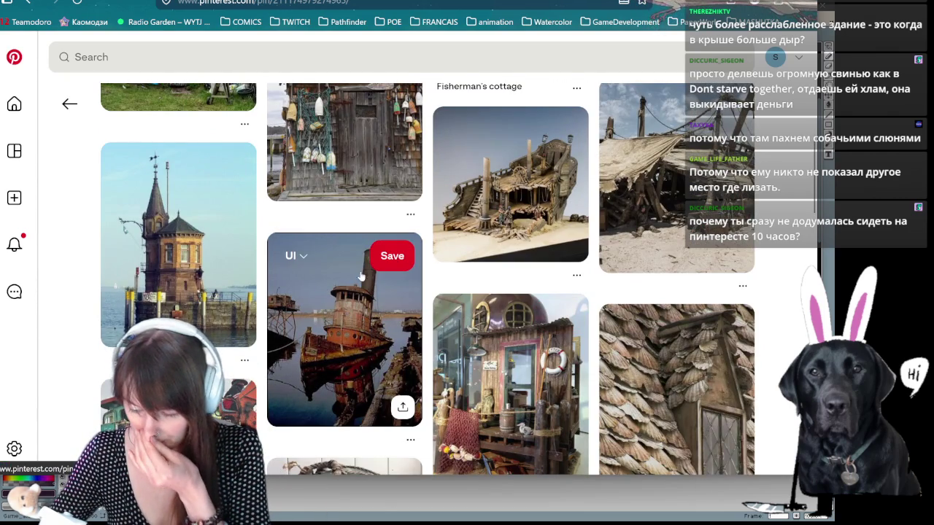
pyautogui.scroll(10, 360, 274)
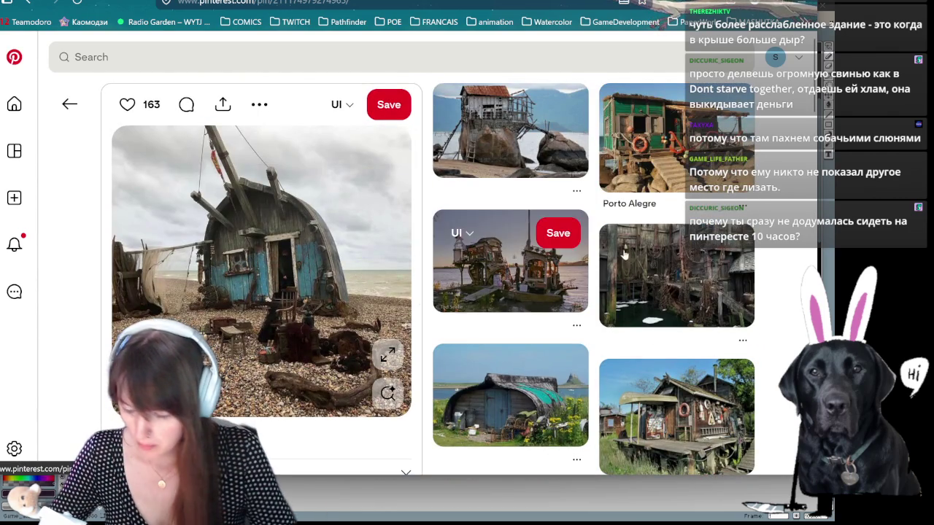
# Step: Open the floating raft-house pin and scroll through its related junk-house pins
pyautogui.click(511, 269)
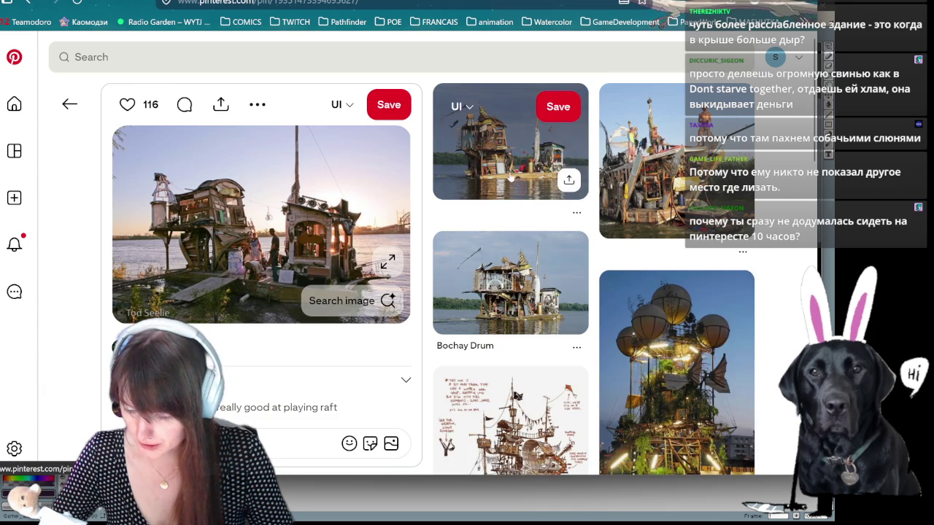
pyautogui.scroll(-3, 510, 219)
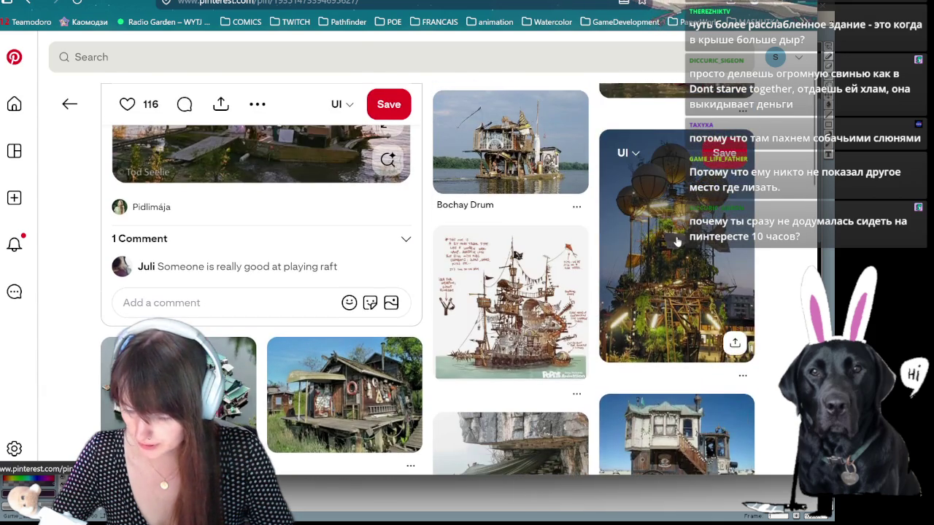
pyautogui.scroll(-2, 495, 377)
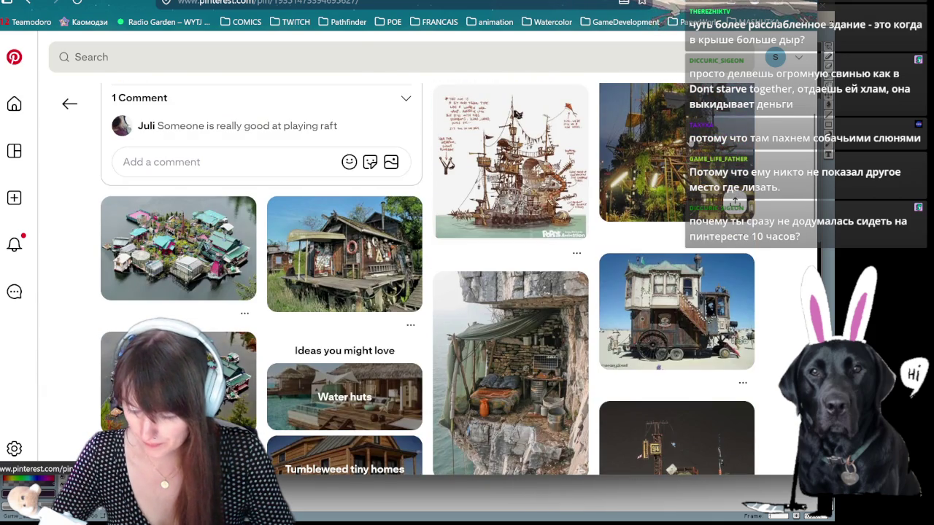
pyautogui.scroll(-2, 437, 277)
pyautogui.scroll(-3, 438, 277)
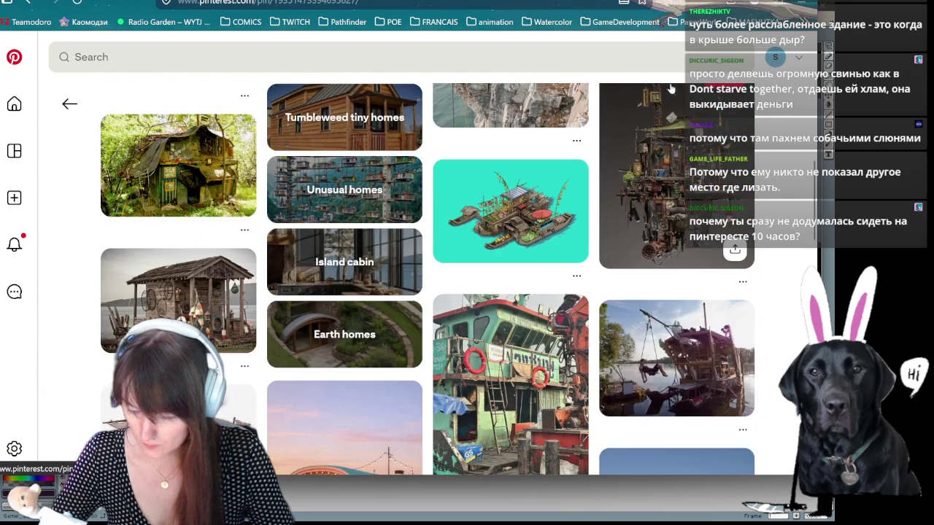
pyautogui.scroll(-4, 510, 197)
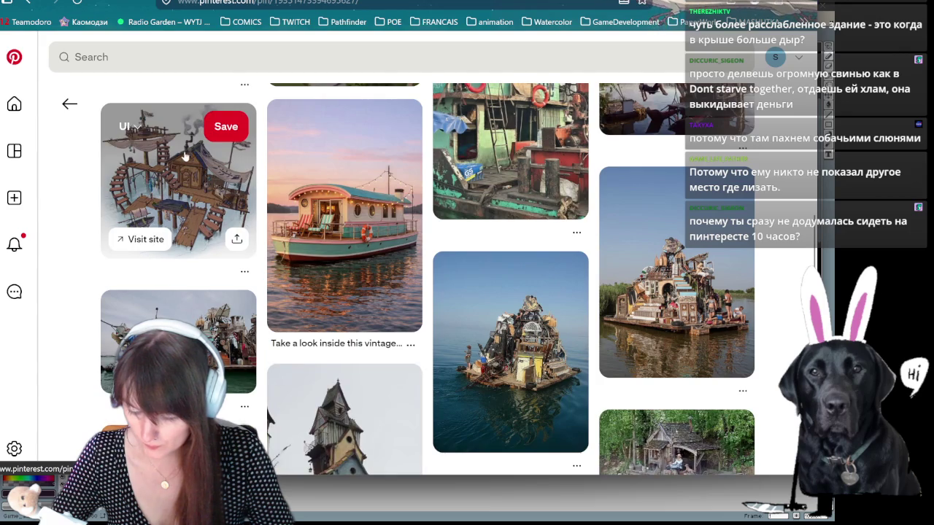
pyautogui.moveTo(345, 215)
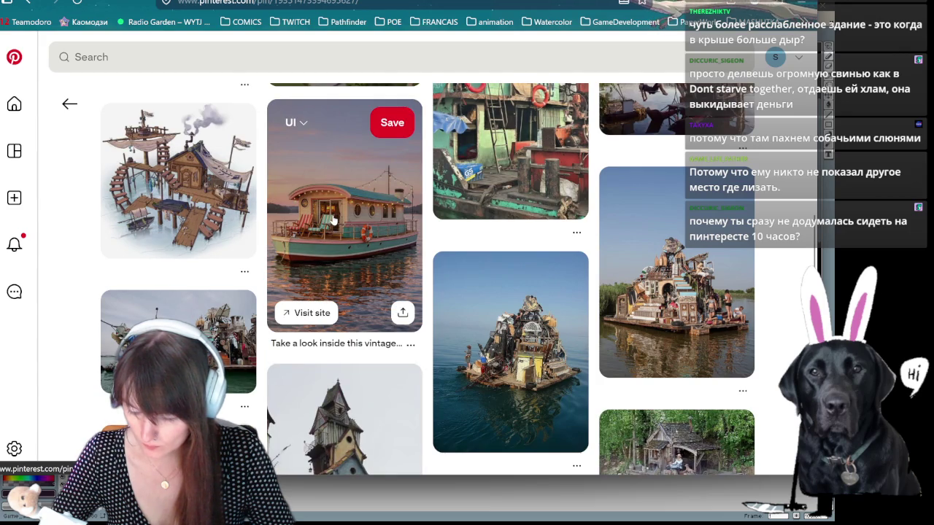
pyautogui.scroll(-1, 332, 219)
pyautogui.scroll(-2, 330, 215)
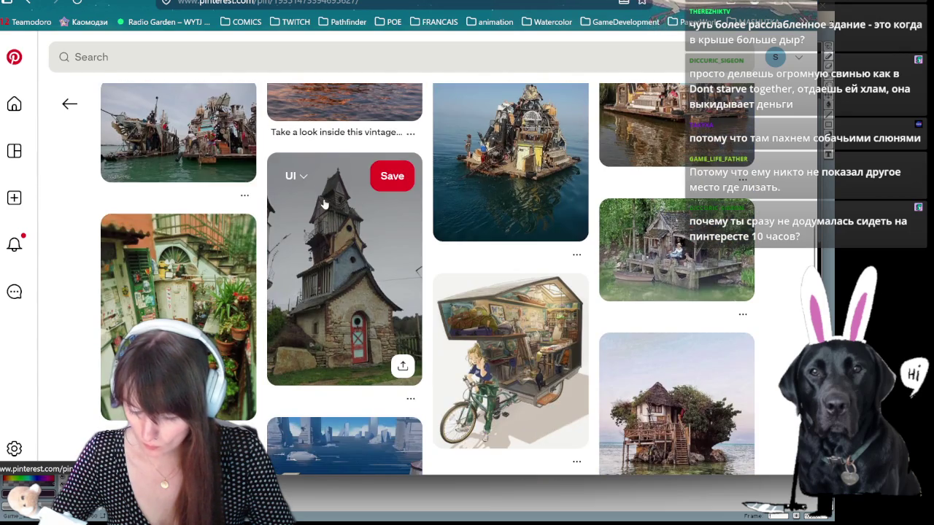
# Step: Copy the Genova second-hand shop photo from its pin
pyautogui.click(244, 263)
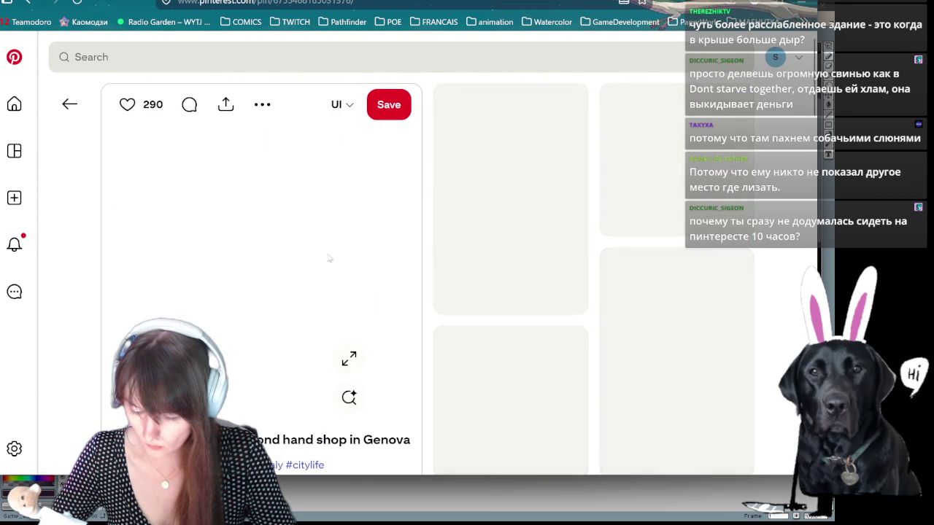
pyautogui.rightClick(292, 235)
pyautogui.click(321, 223)
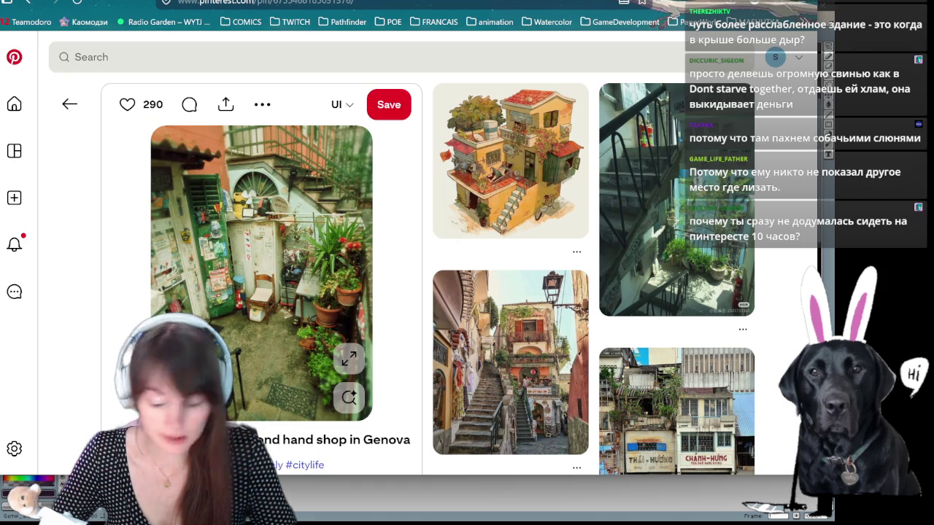
# Step: Copy the photo of the shop with the striped awning
pyautogui.scroll(-2, 368, 259)
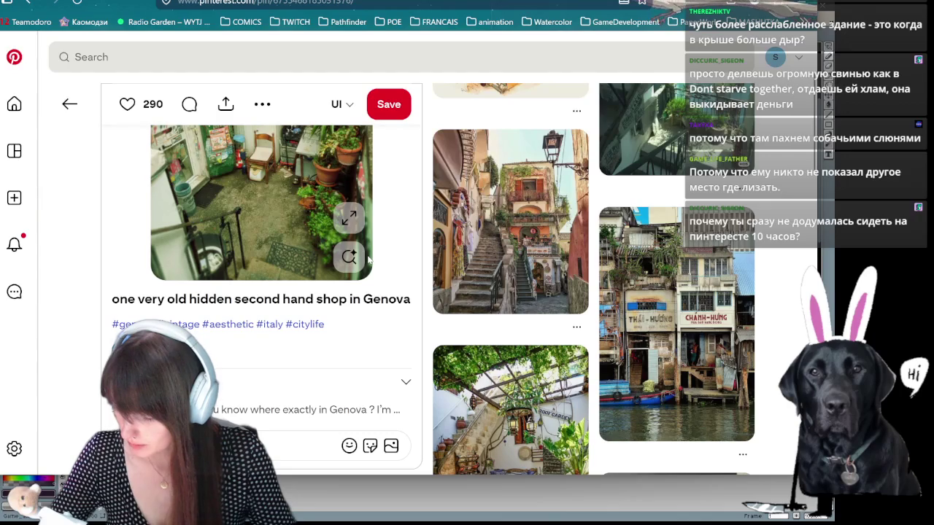
pyautogui.scroll(-2, 369, 259)
pyautogui.scroll(-2, 368, 259)
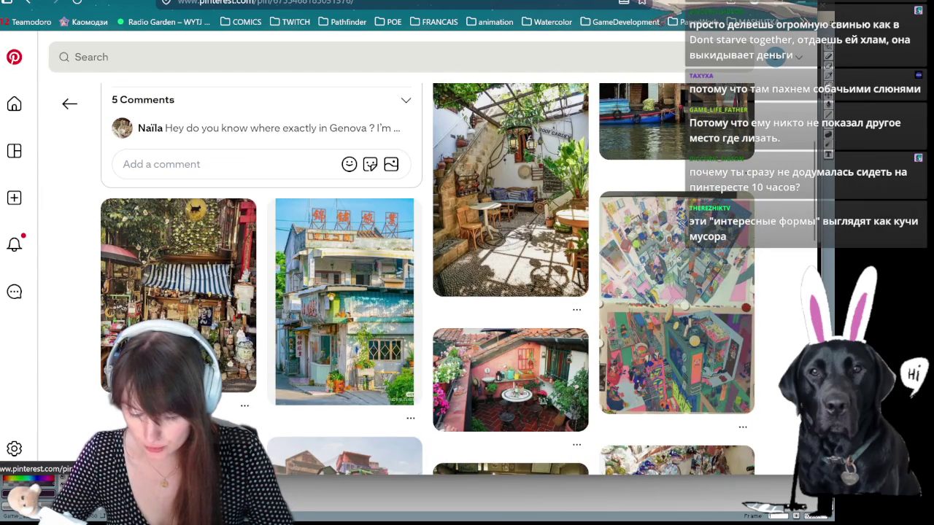
pyautogui.click(195, 315)
pyautogui.rightClick(207, 382)
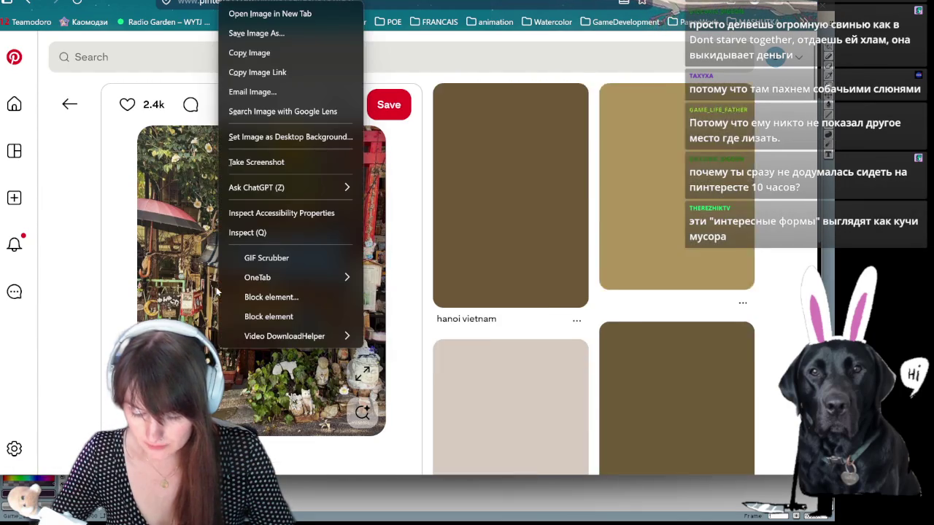
pyautogui.click(270, 53)
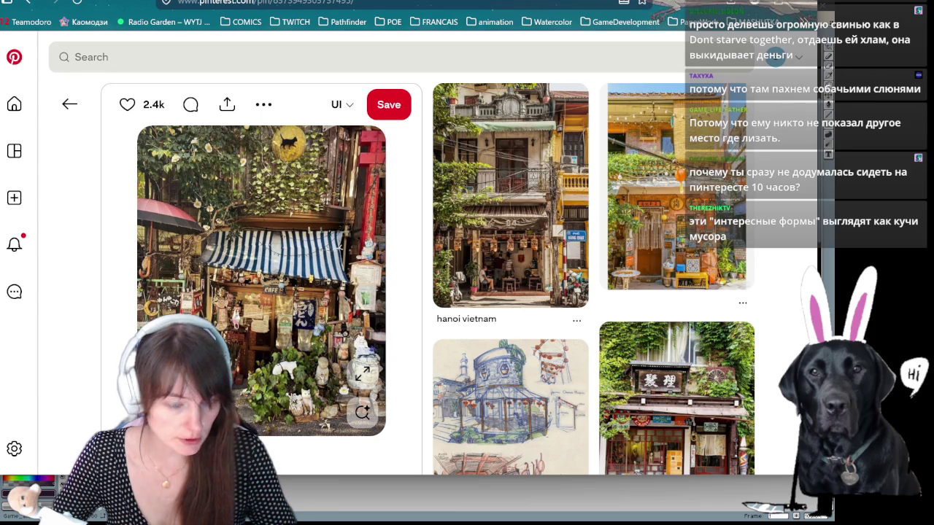
# Step: Browse further down the feed and open the wooden house sketch pin
pyautogui.scroll(-2, 504, 139)
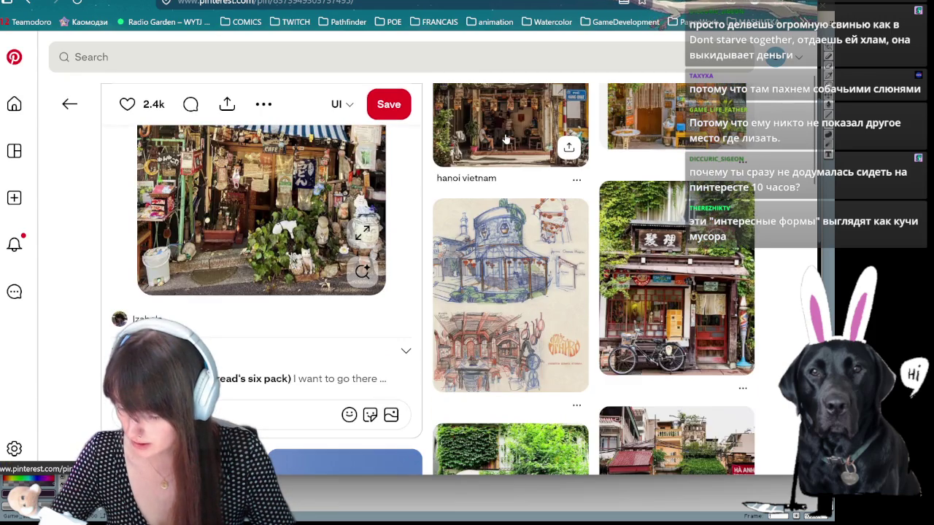
pyautogui.scroll(-3, 505, 138)
pyautogui.scroll(-2, 499, 146)
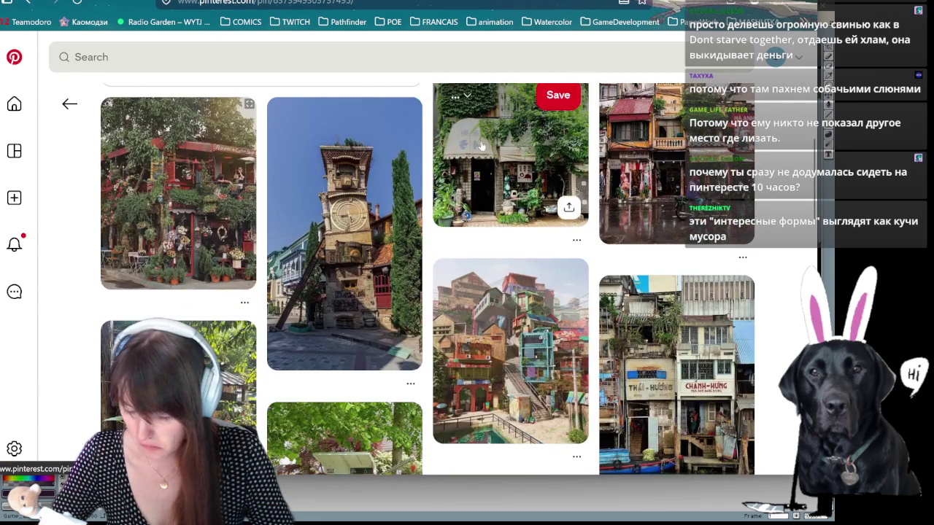
pyautogui.scroll(-3, 475, 146)
pyautogui.scroll(-1, 241, 208)
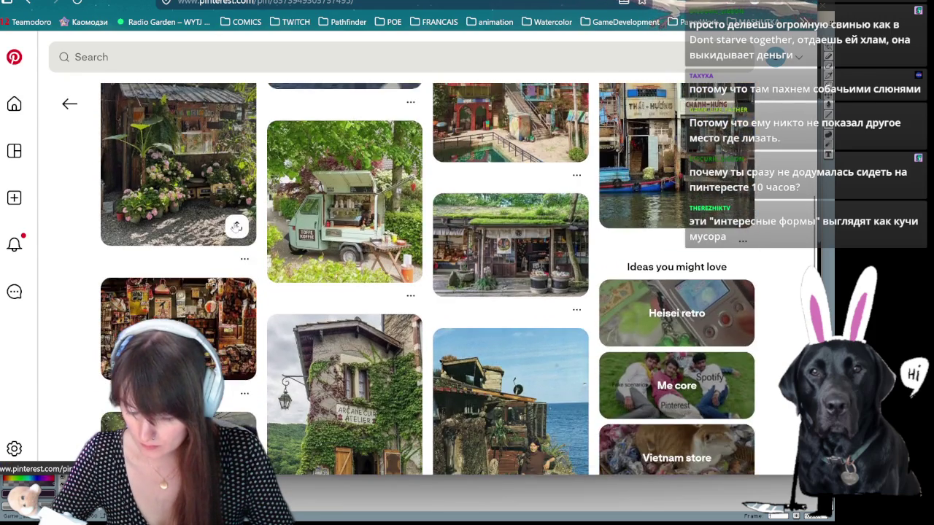
pyautogui.scroll(-2, 237, 219)
pyautogui.scroll(-4, 235, 229)
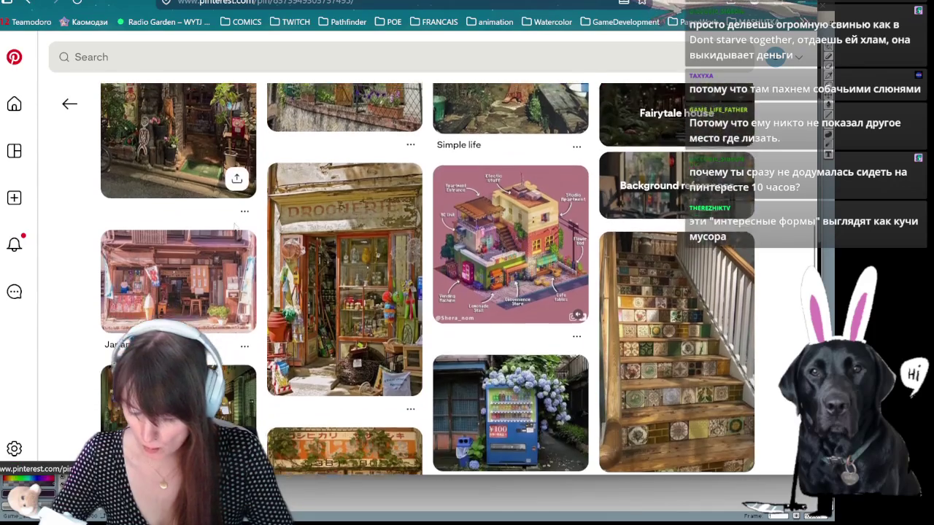
pyautogui.scroll(-5, 235, 219)
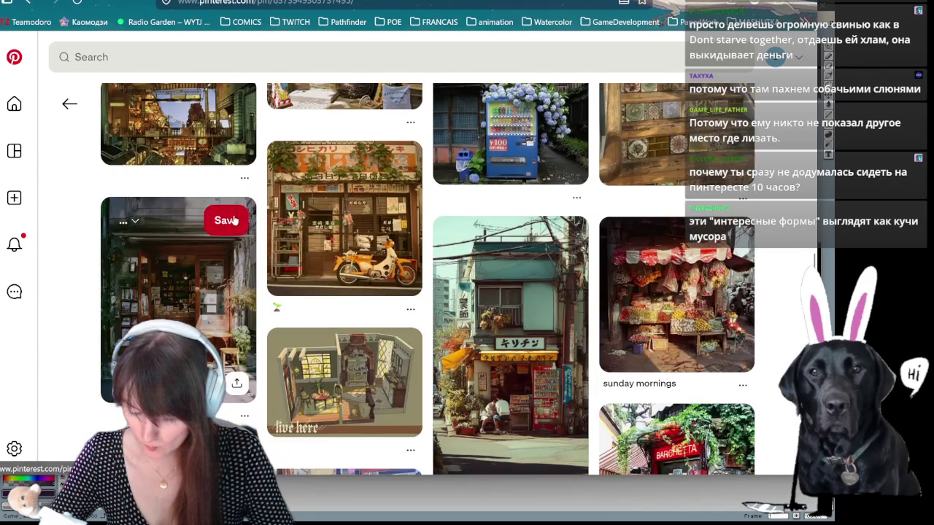
pyautogui.scroll(-3, 234, 219)
pyautogui.scroll(-3, 234, 221)
pyautogui.scroll(-2, 233, 220)
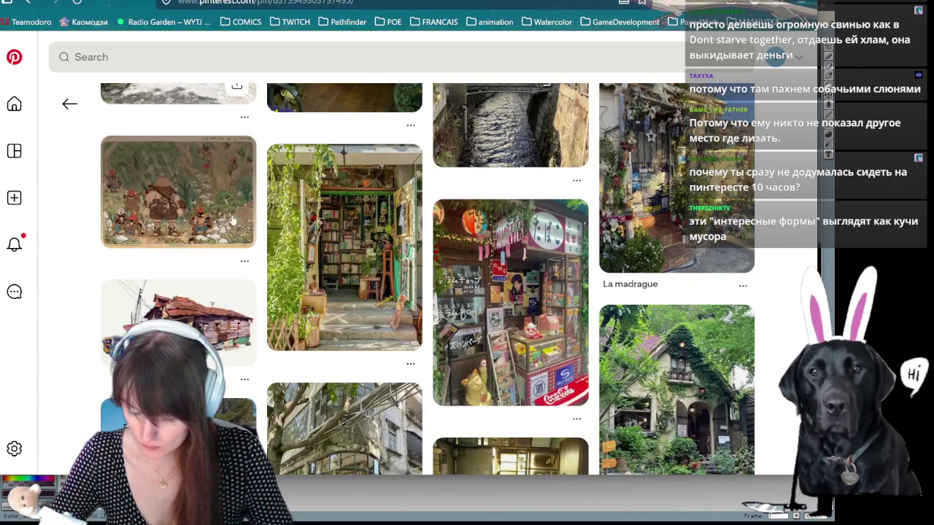
pyautogui.moveTo(178, 321)
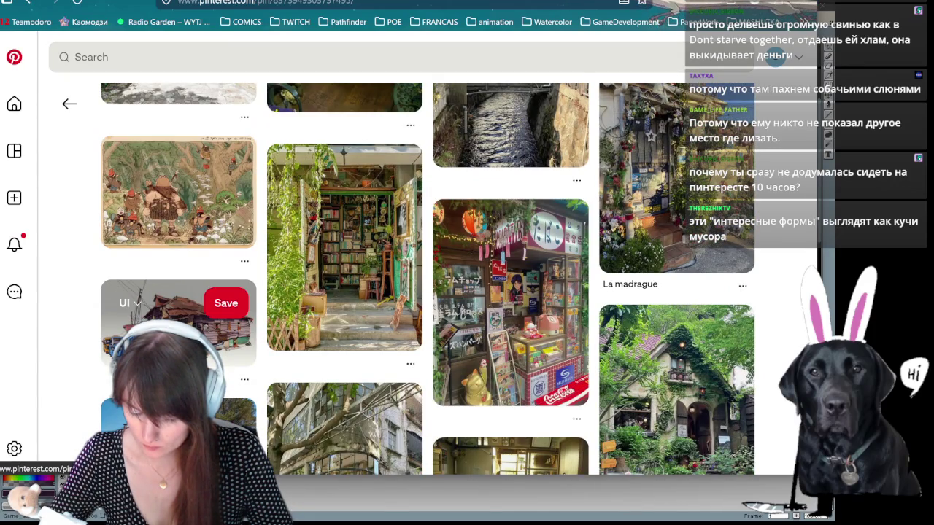
pyautogui.scroll(-1, 219, 328)
pyautogui.click(248, 219)
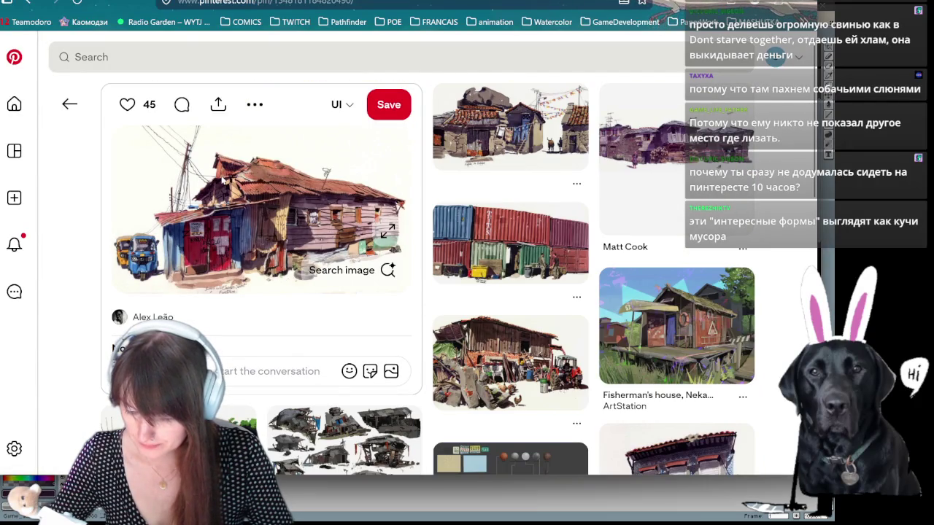
# Step: Copy the image of the Oyster Landing udon shop under a big tree
pyautogui.scroll(-4, 222, 179)
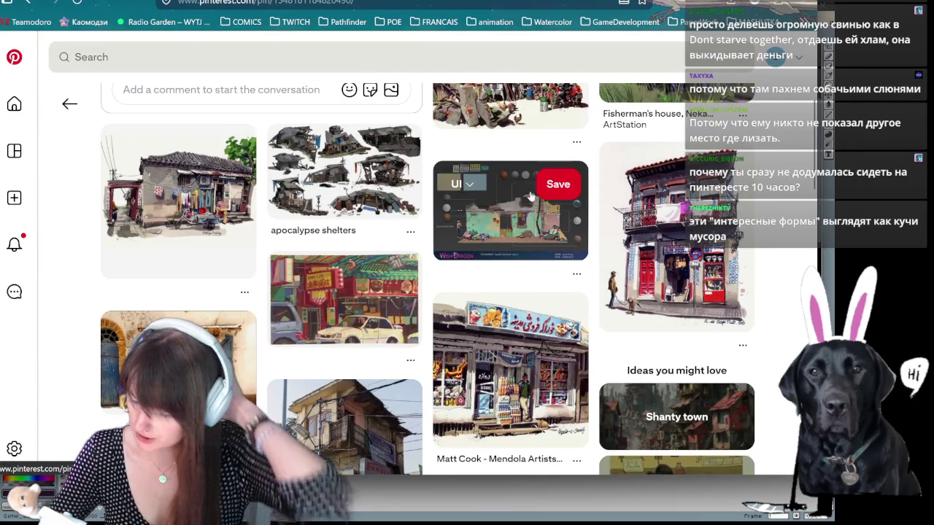
pyautogui.scroll(-2, 358, 175)
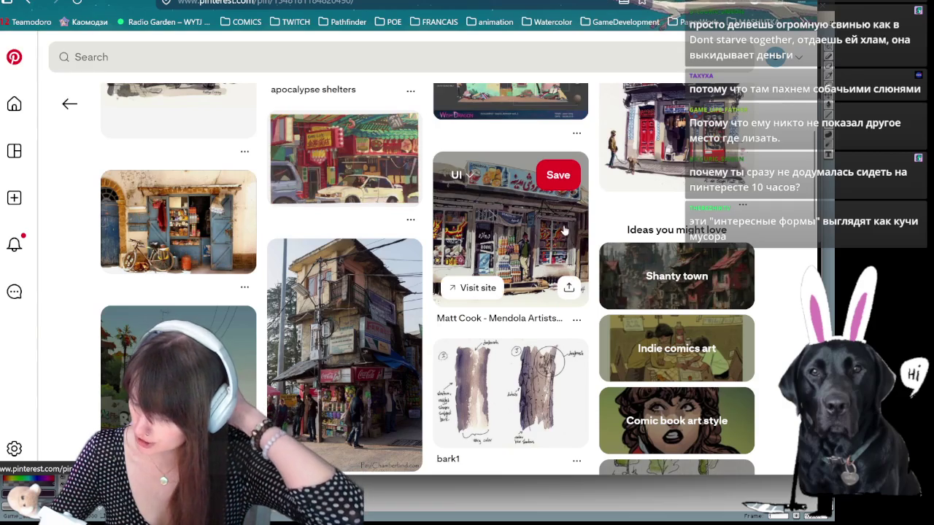
pyautogui.scroll(-2, 359, 267)
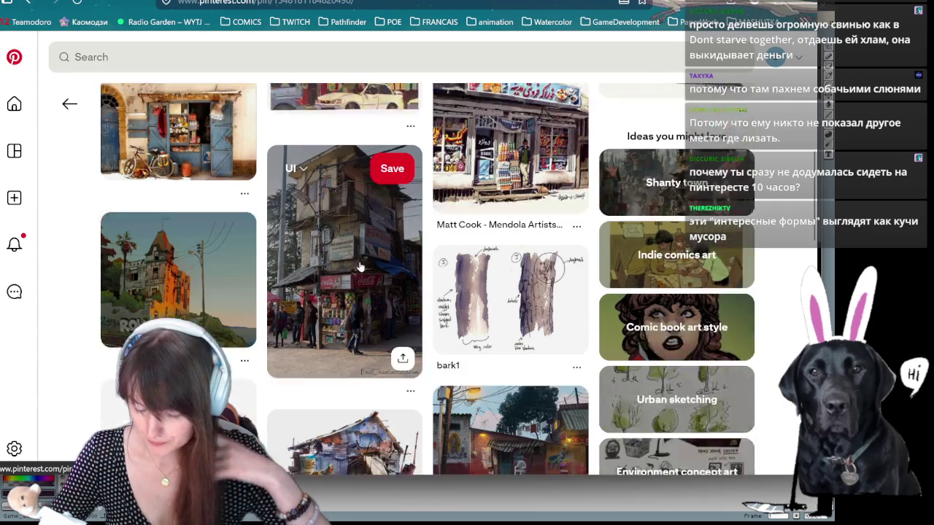
pyautogui.scroll(-2, 360, 267)
pyautogui.scroll(-2, 360, 267)
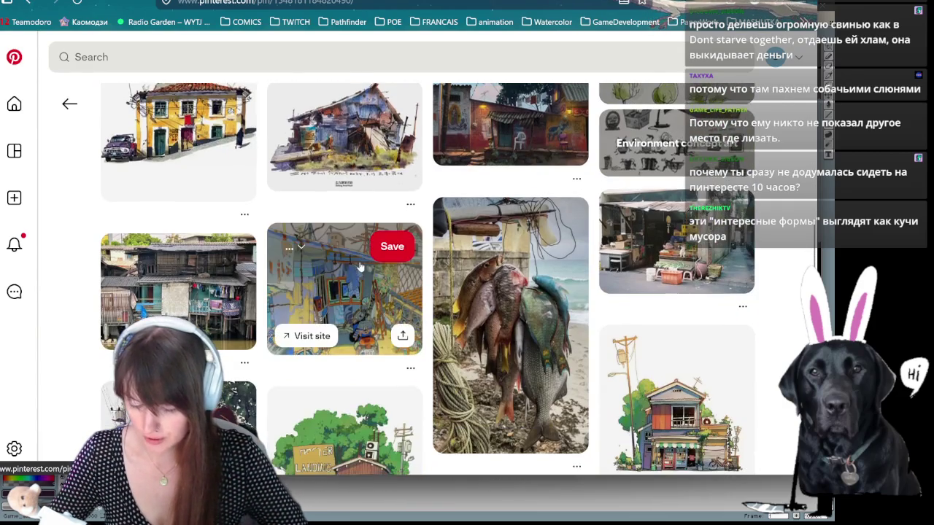
pyautogui.scroll(1, 168, 127)
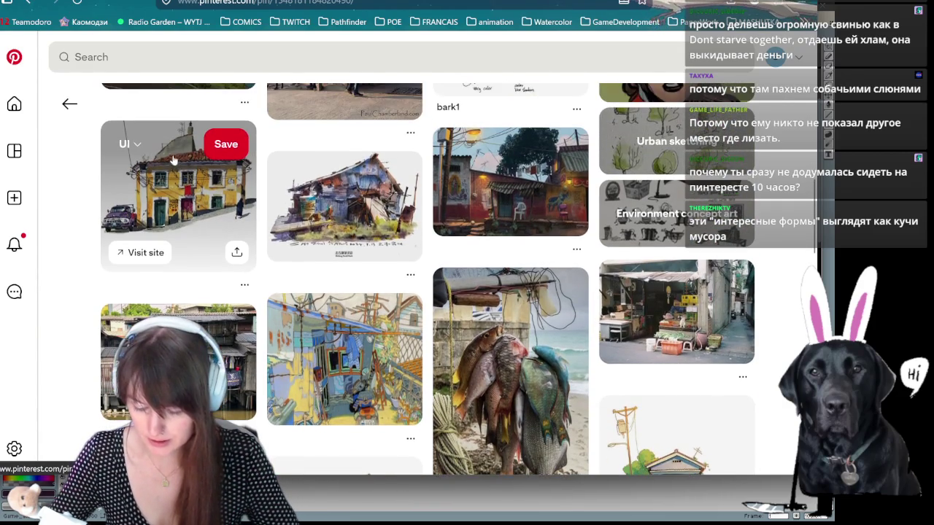
pyautogui.scroll(-2, 219, 146)
pyautogui.scroll(-2, 248, 155)
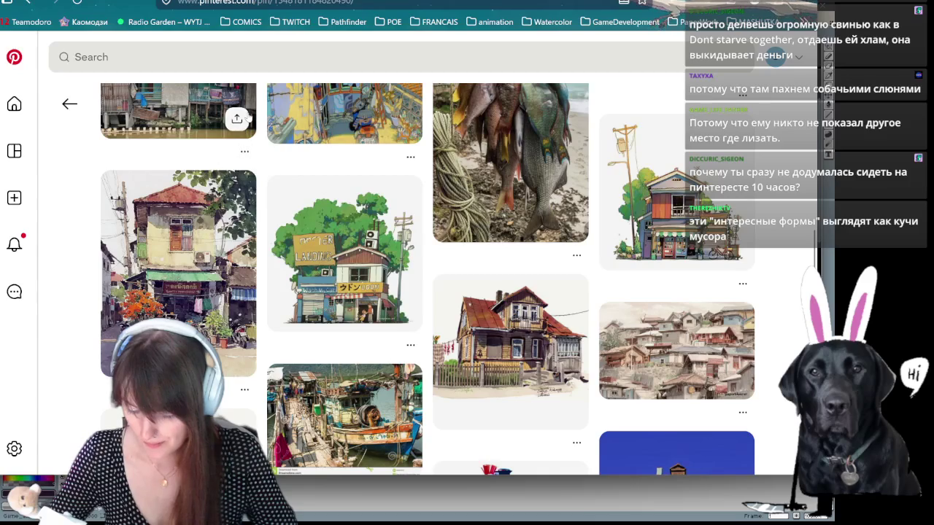
pyautogui.moveTo(345, 251)
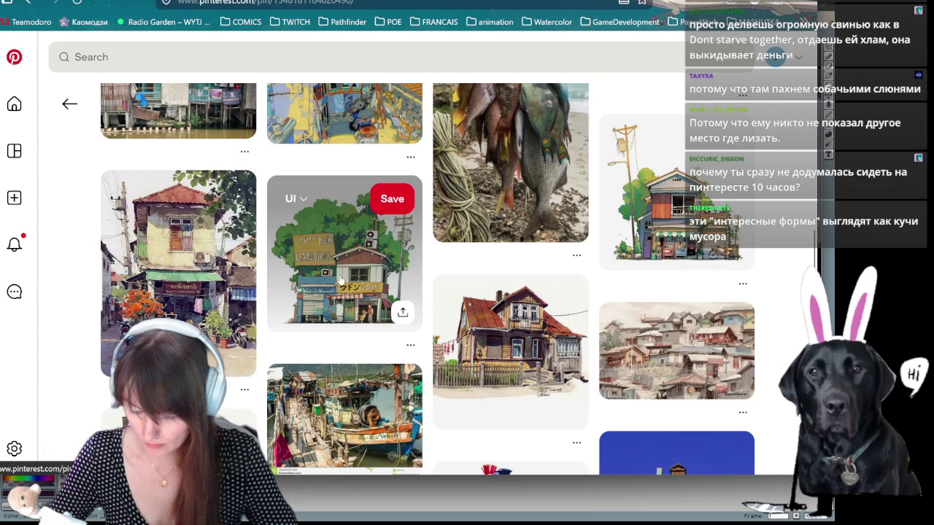
pyautogui.click(341, 282)
pyautogui.rightClick(315, 387)
pyautogui.click(401, 55)
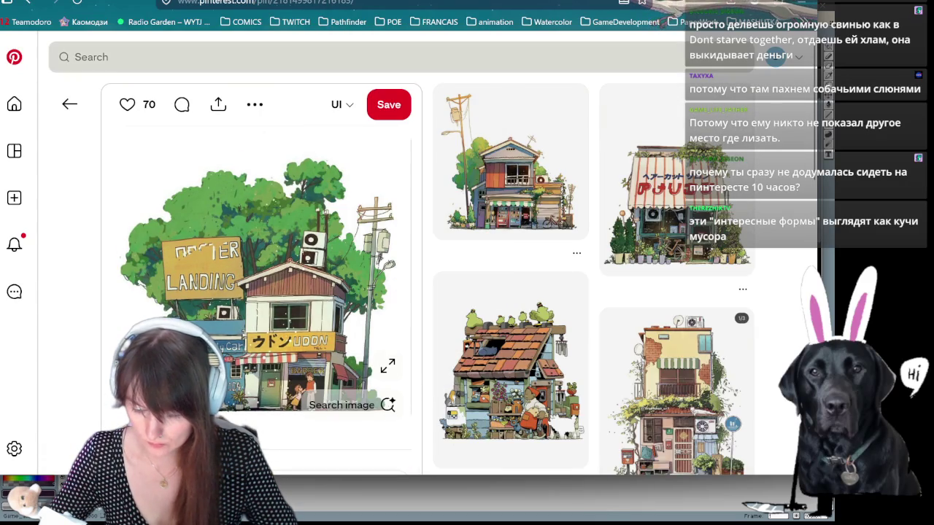
# Step: Copy the striped-awning barbershop illustration from its pin
pyautogui.click(676, 175)
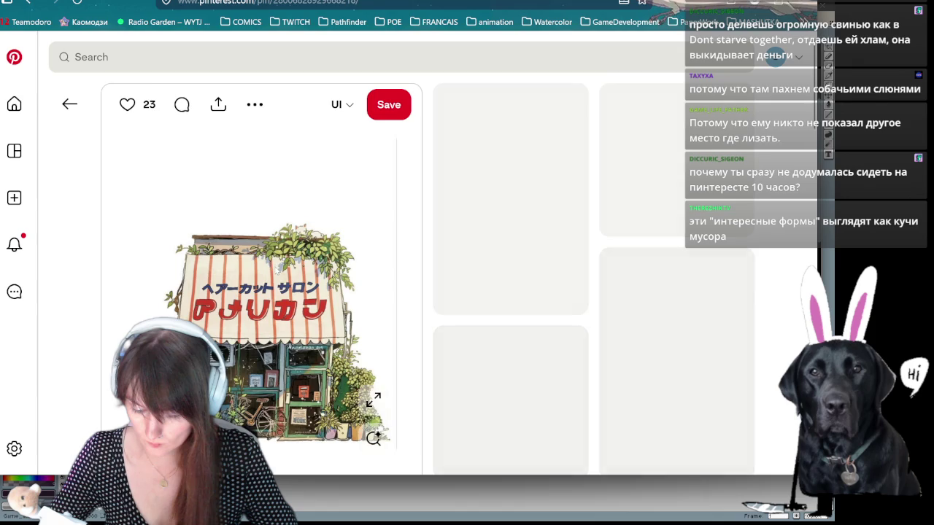
pyautogui.rightClick(278, 346)
pyautogui.click(347, 53)
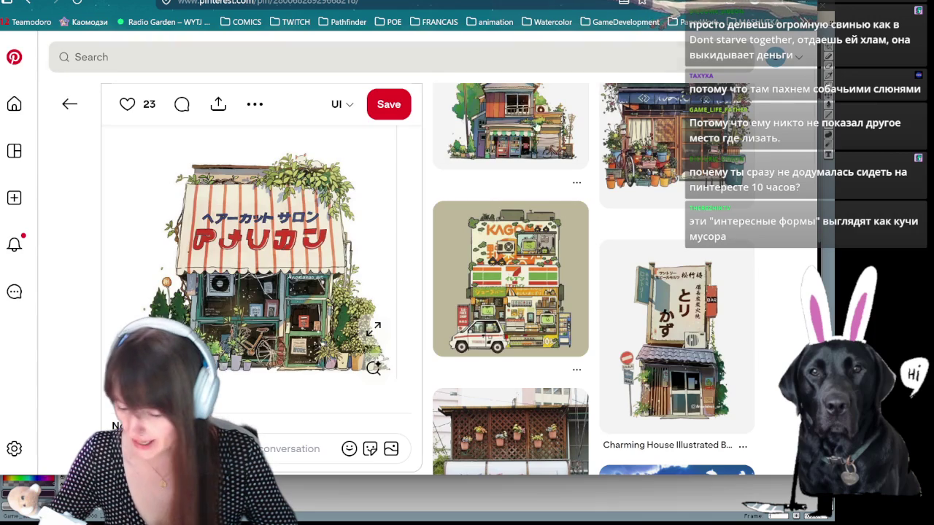
# Step: Scroll through the related illustrated shop-building pins below it
pyautogui.scroll(1, 481, 276)
pyautogui.scroll(-3, 481, 276)
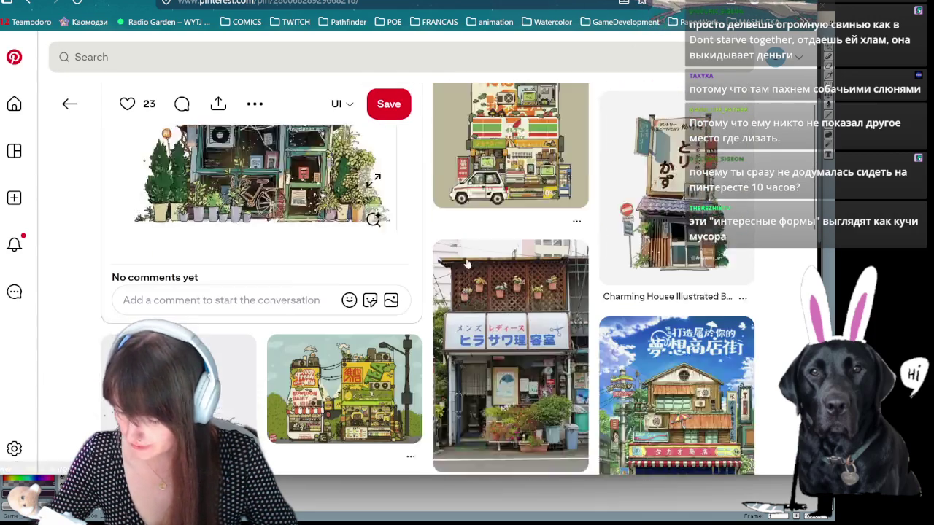
pyautogui.scroll(-1, 511, 248)
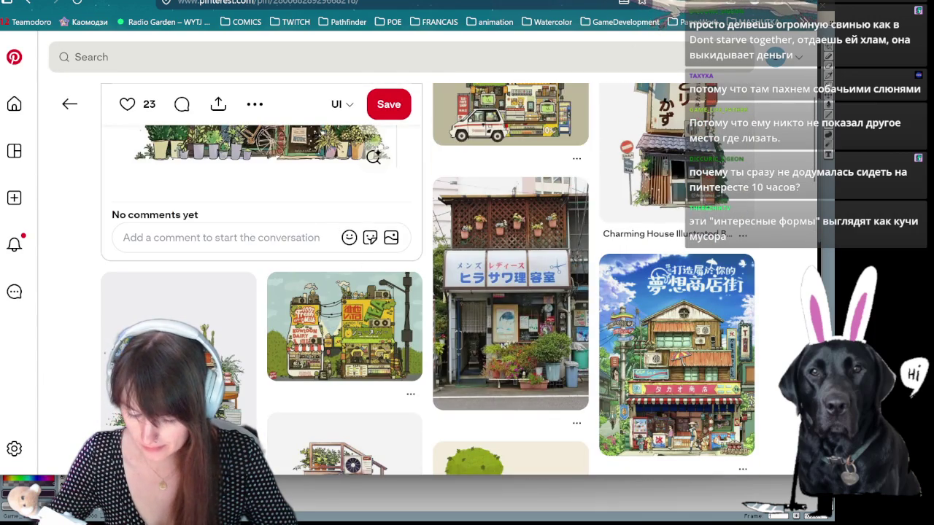
pyautogui.scroll(-2, 262, 292)
pyautogui.scroll(-2, 263, 291)
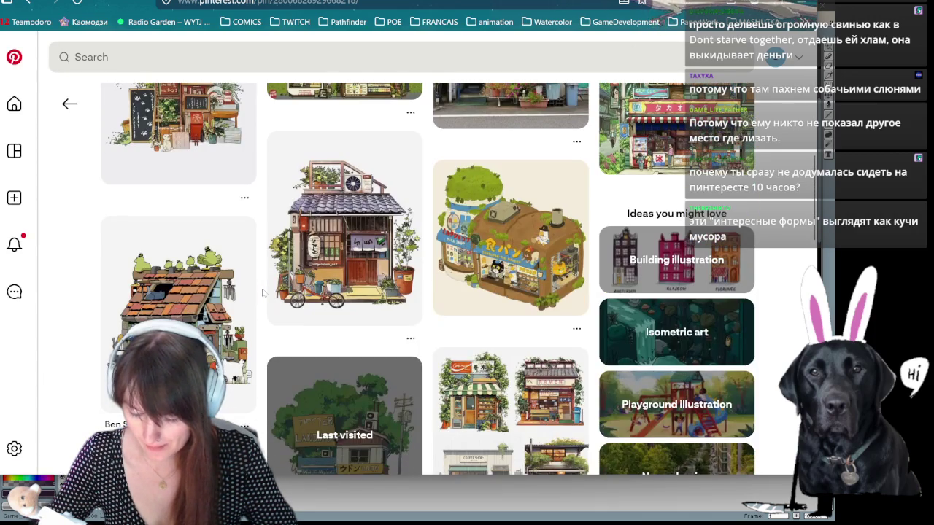
pyautogui.scroll(-2, 245, 280)
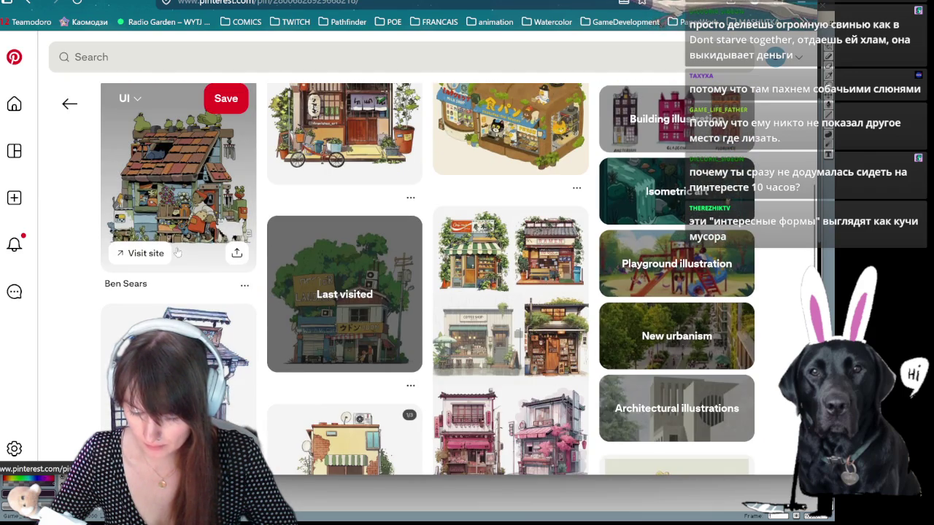
pyautogui.scroll(-1, 184, 187)
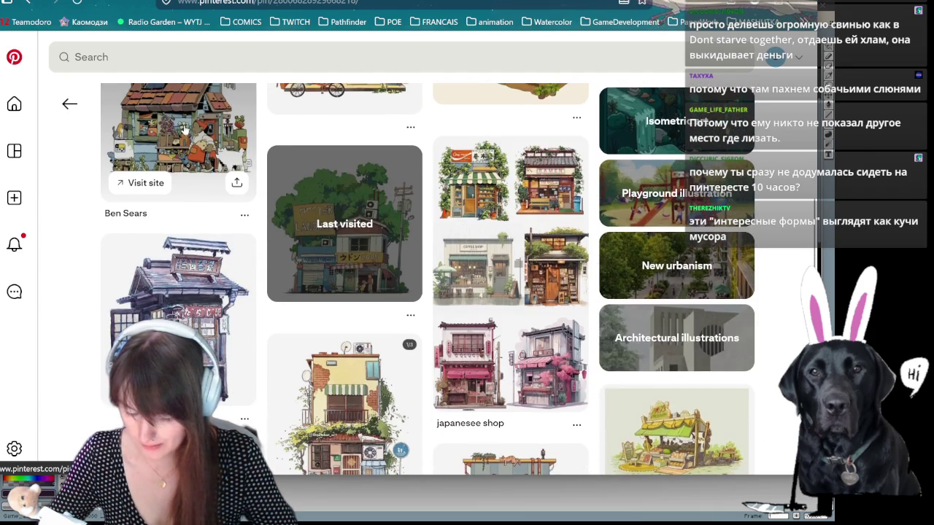
pyautogui.scroll(-1, 178, 131)
pyautogui.scroll(-1, 201, 179)
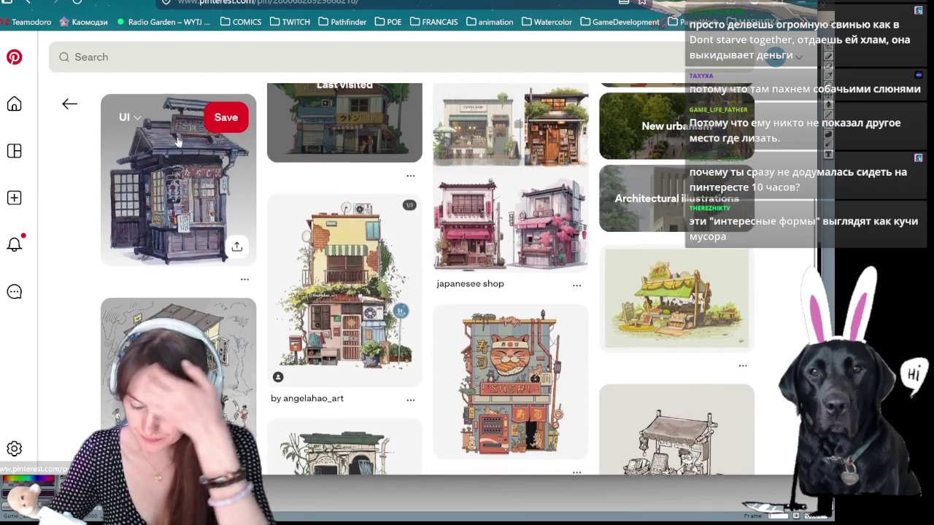
pyautogui.scroll(-3, 199, 178)
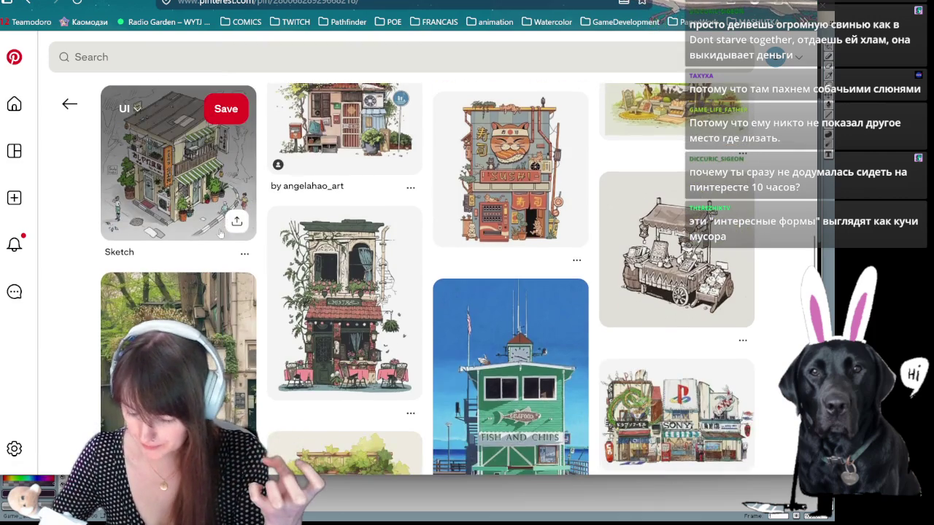
pyautogui.scroll(-3, 221, 232)
pyautogui.scroll(-1, 212, 234)
pyautogui.scroll(-1, 206, 235)
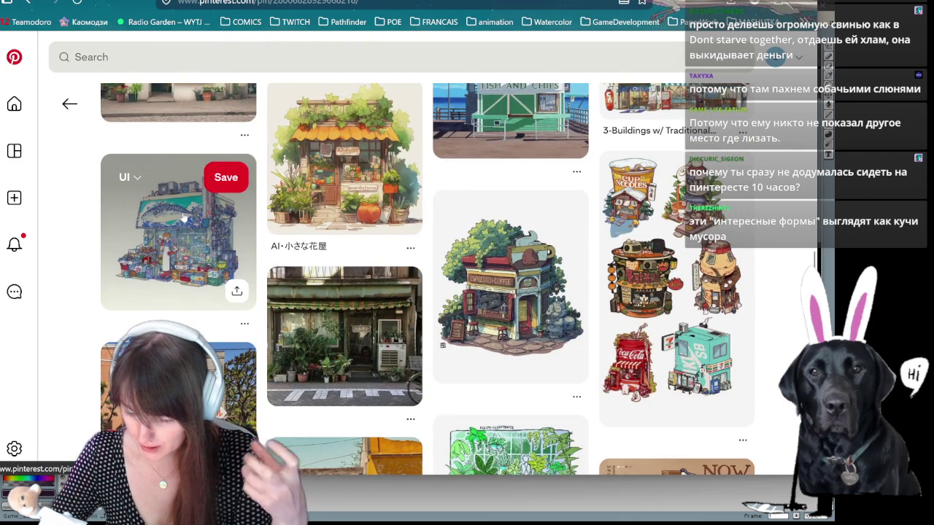
pyautogui.scroll(-1, 179, 211)
pyautogui.scroll(-2, 182, 216)
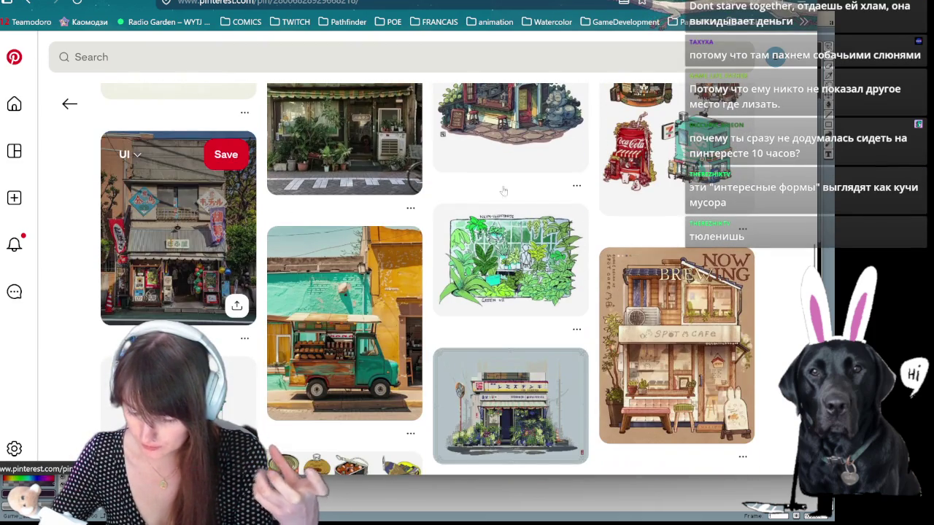
pyautogui.scroll(-3, 283, 285)
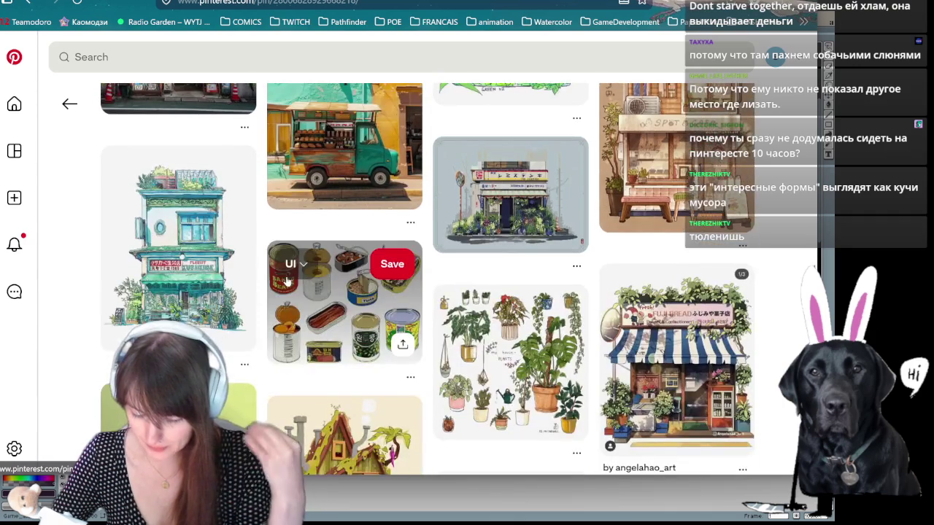
pyautogui.scroll(-2, 321, 256)
pyautogui.scroll(-3, 295, 225)
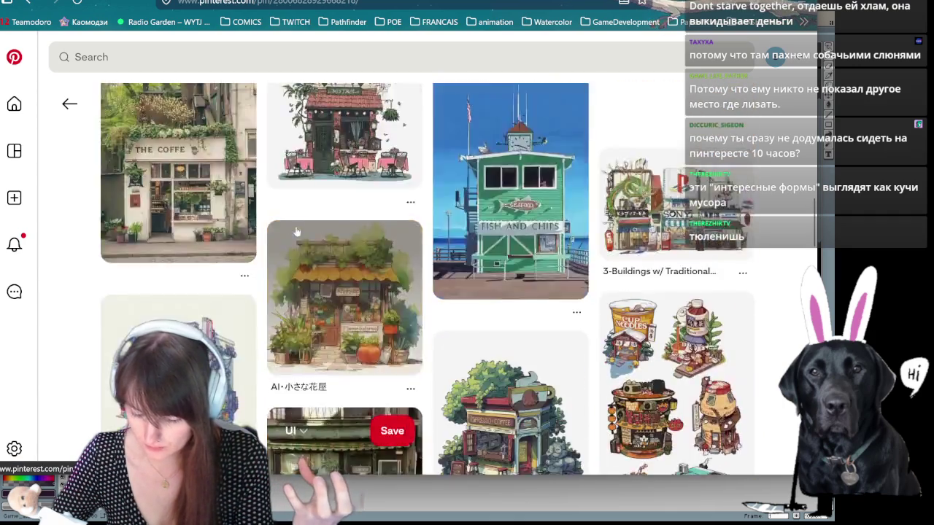
pyautogui.scroll(-3, 270, 233)
pyautogui.scroll(2, 248, 245)
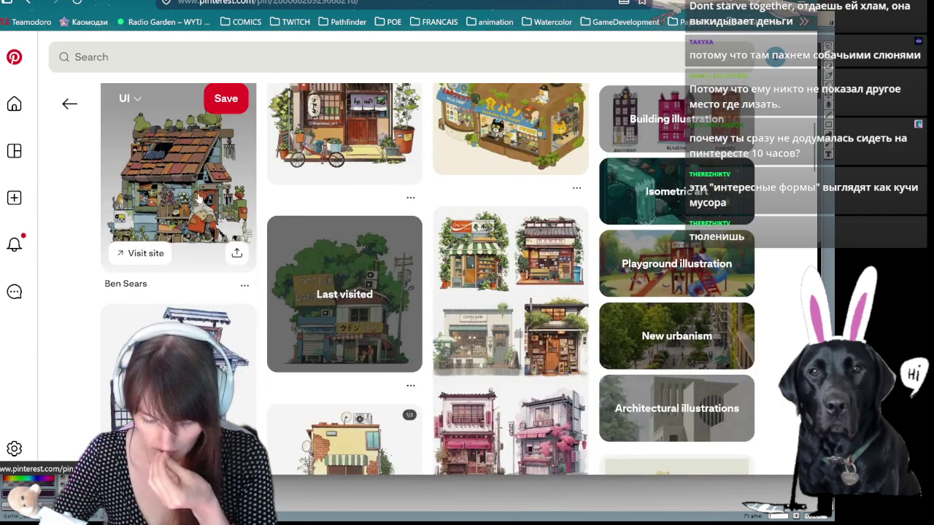
# Step: Copy the Ben Sears ramshackle tiled-roof cottage illustration and show recent searches
pyautogui.click(198, 248)
pyautogui.rightClick(280, 277)
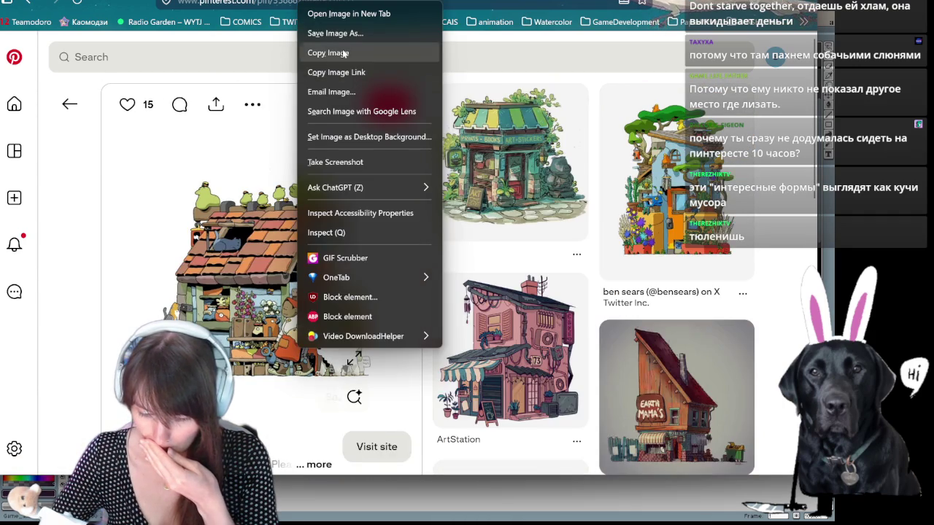
pyautogui.click(341, 53)
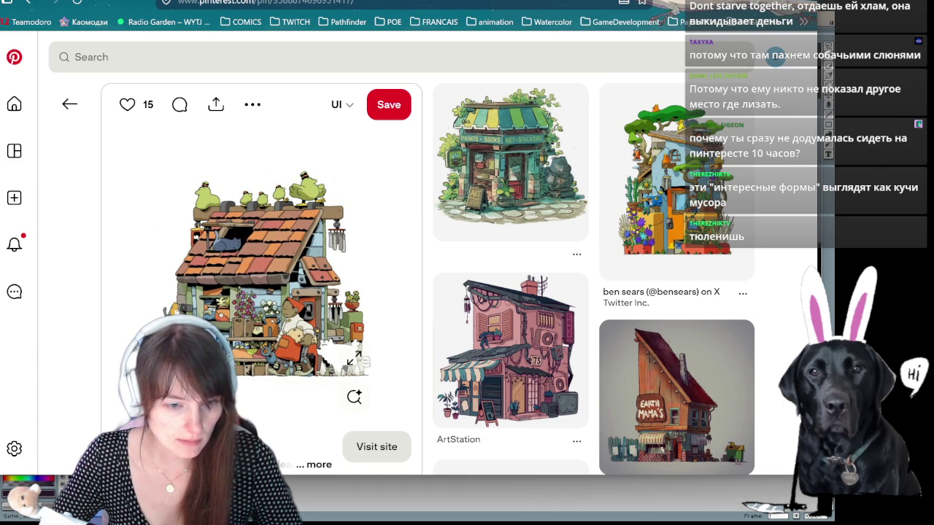
pyautogui.click(341, 57)
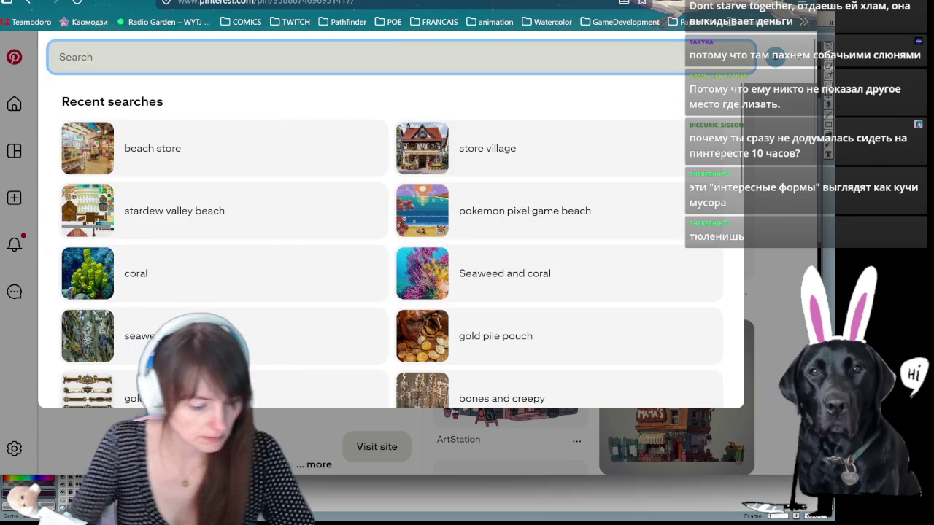
# Step: Search for 'russian village store' and browse the kiosk and village-shop photos
pyautogui.write('russian village stor')
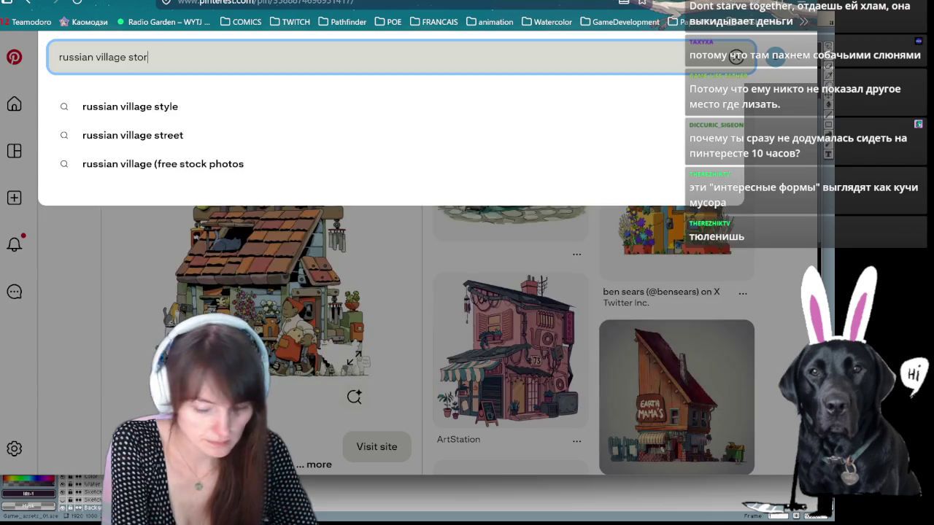
pyautogui.write('e')
pyautogui.press('Return')
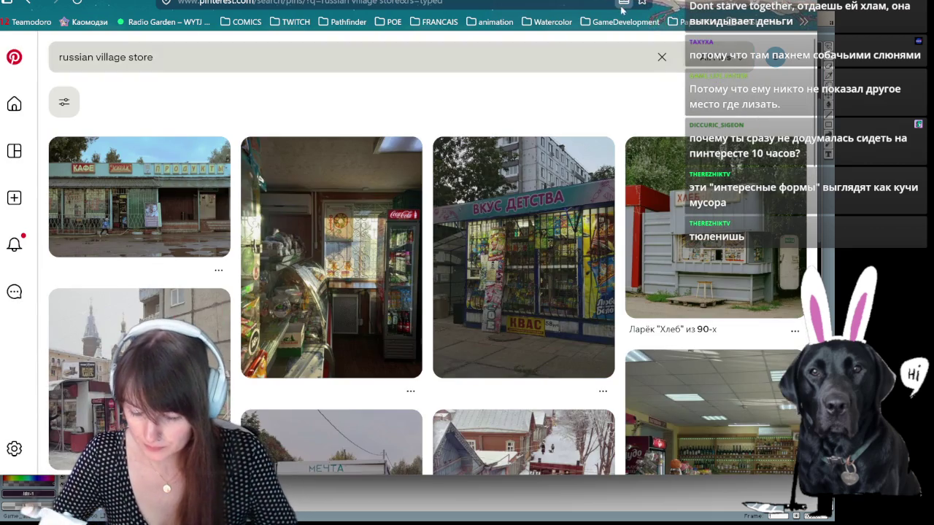
pyautogui.moveTo(110, 200)
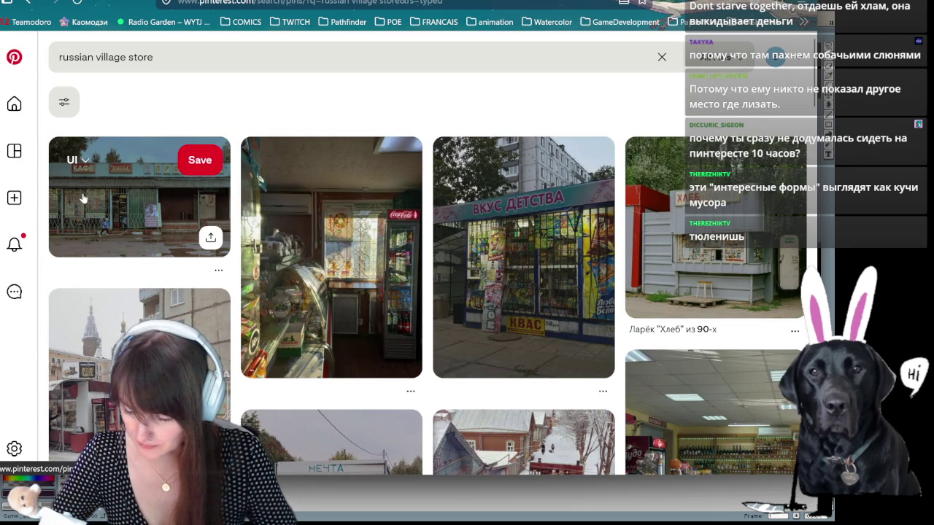
pyautogui.scroll(-1, 95, 195)
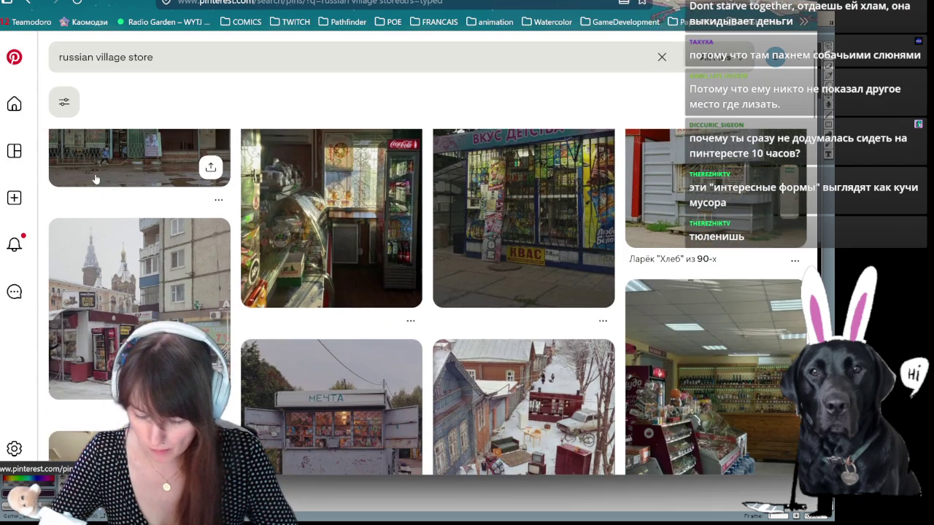
pyautogui.scroll(-1, 102, 201)
pyautogui.scroll(-1, 107, 204)
pyautogui.moveTo(331, 408)
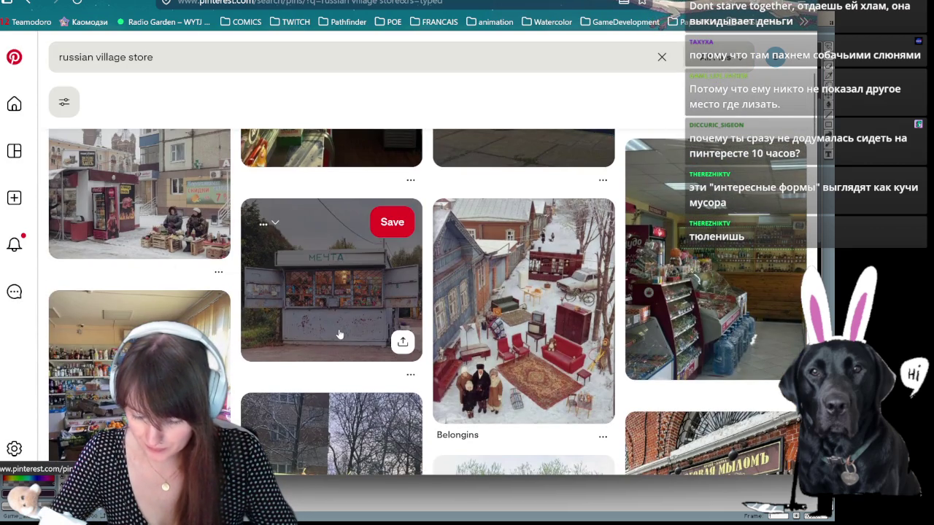
pyautogui.scroll(-3, 309, 322)
pyautogui.scroll(-1, 310, 292)
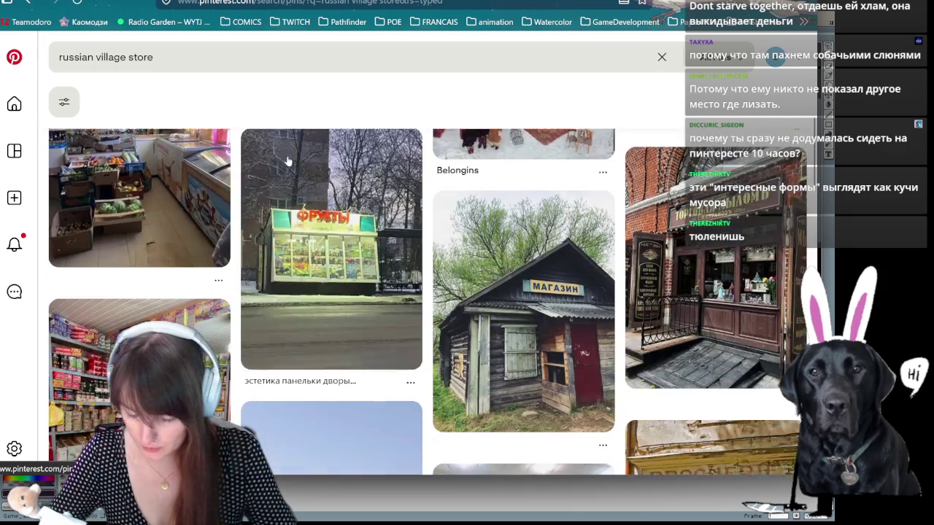
pyautogui.scroll(-2, 305, 242)
pyautogui.scroll(-1, 302, 250)
pyautogui.scroll(-1, 297, 257)
pyautogui.scroll(-4, 297, 338)
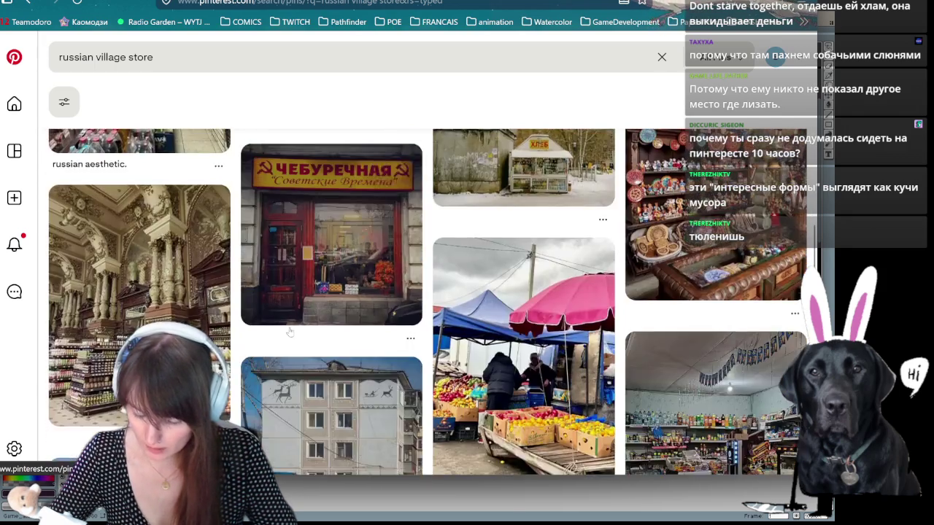
pyautogui.scroll(-3, 275, 322)
pyautogui.scroll(-1, 275, 322)
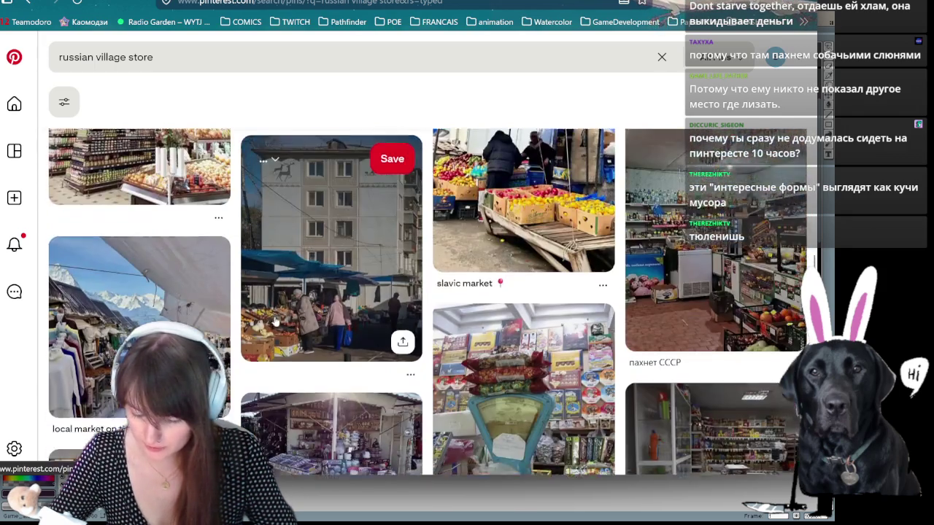
pyautogui.scroll(-3, 284, 324)
pyautogui.scroll(-4, 292, 326)
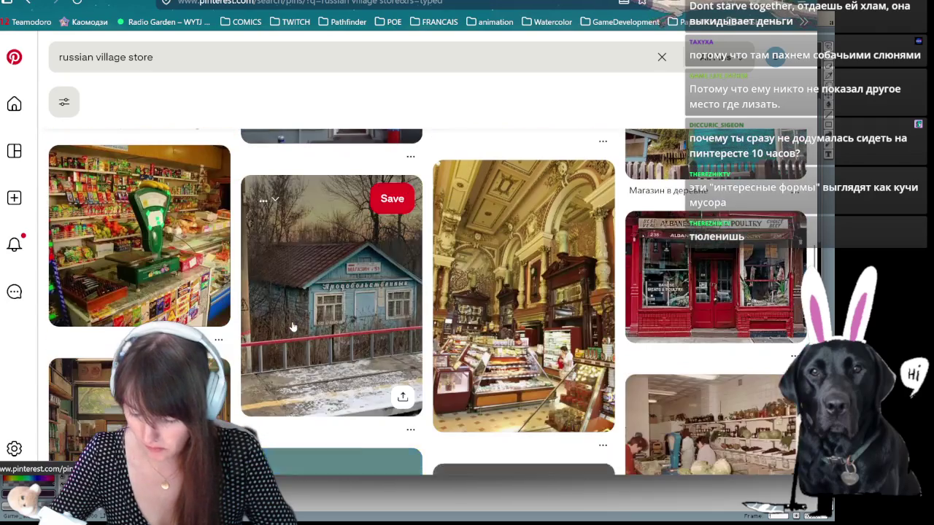
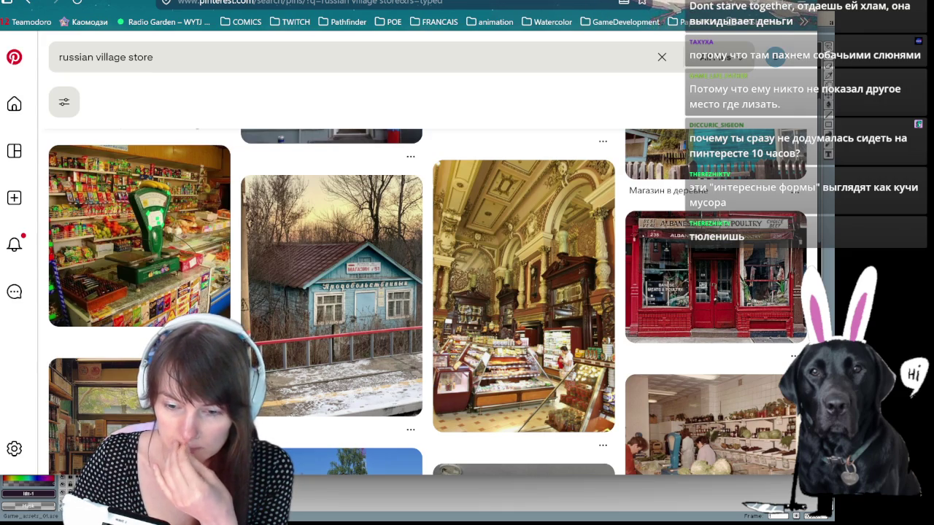
# Step: Browse down through the Pinterest 'russian village store' results
pyautogui.scroll(-3, 307, 255)
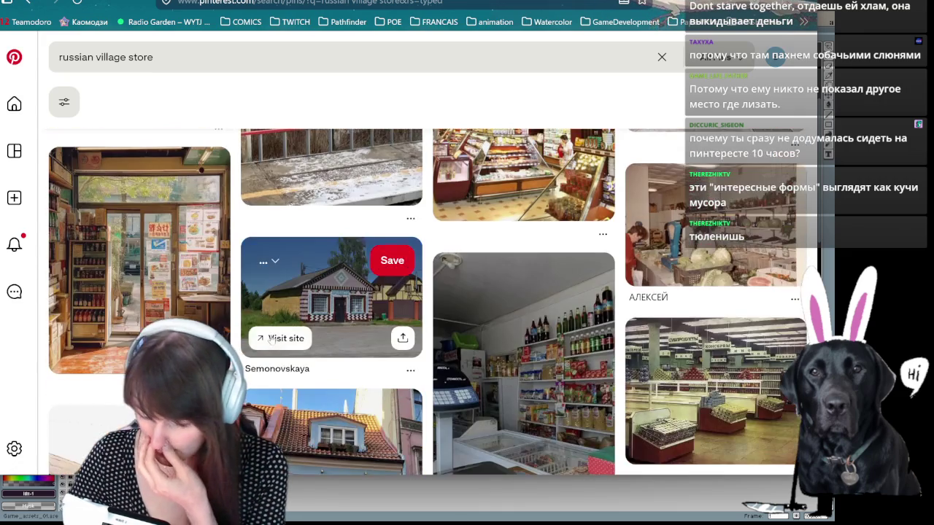
pyautogui.scroll(-2, 285, 337)
pyautogui.scroll(-3, 284, 337)
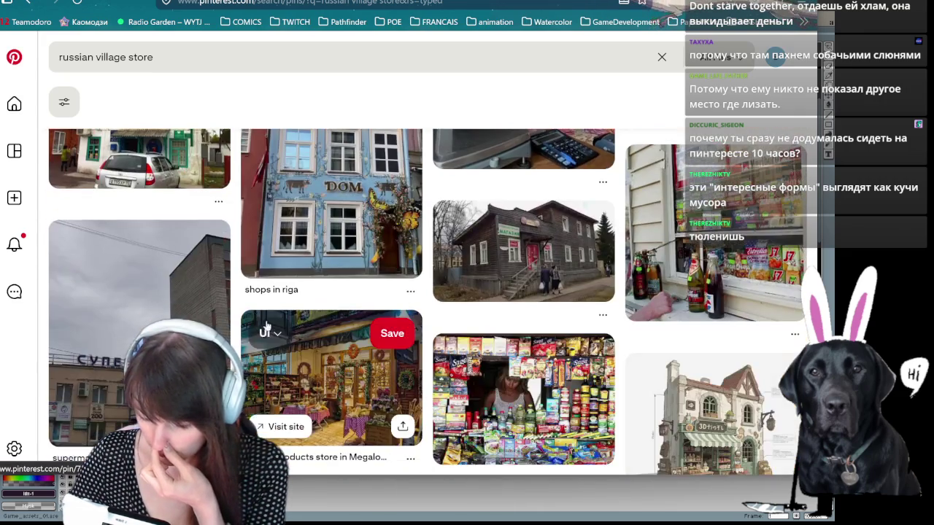
pyautogui.scroll(2, 555, 365)
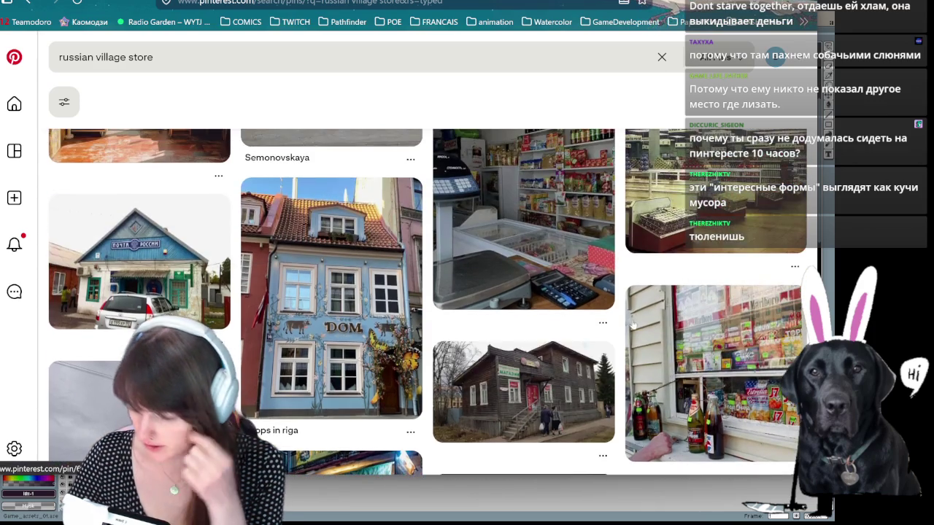
pyautogui.scroll(-3, 633, 325)
pyautogui.scroll(-4, 633, 324)
pyautogui.scroll(-2, 633, 325)
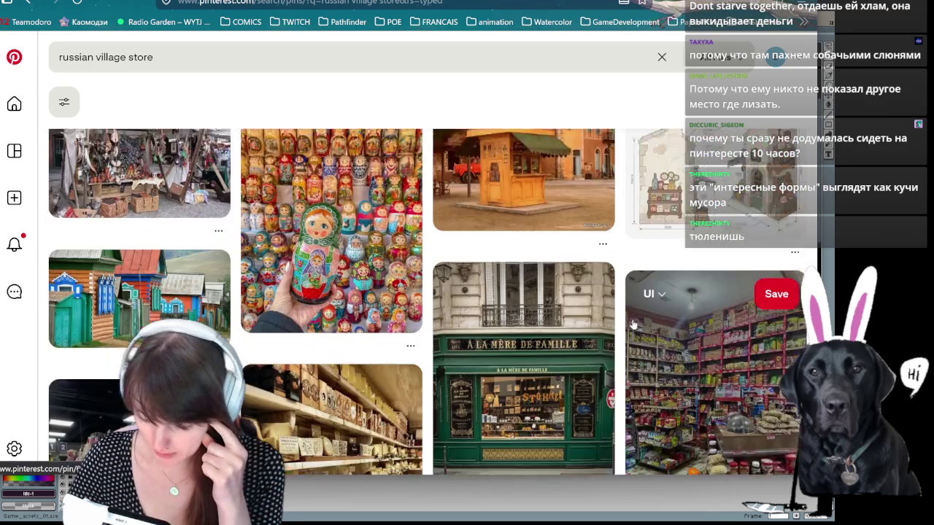
pyautogui.scroll(-3, 634, 325)
pyautogui.scroll(-2, 569, 343)
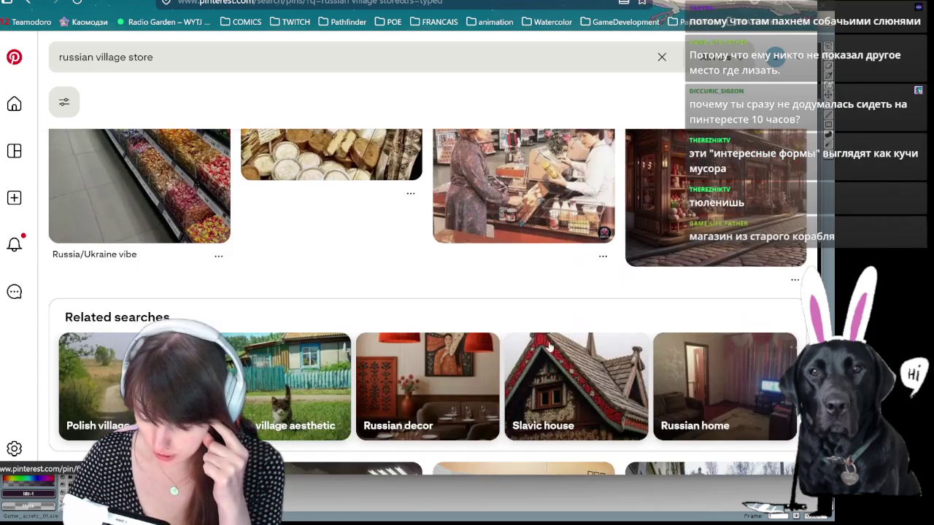
pyautogui.scroll(-3, 501, 362)
pyautogui.scroll(2, 501, 362)
# Step: Scroll further through the village shop photos, then exit browser fullscreen with F11
pyautogui.scroll(-3, 474, 336)
pyautogui.scroll(-1, 458, 315)
pyautogui.scroll(-1, 456, 318)
pyautogui.scroll(-3, 452, 321)
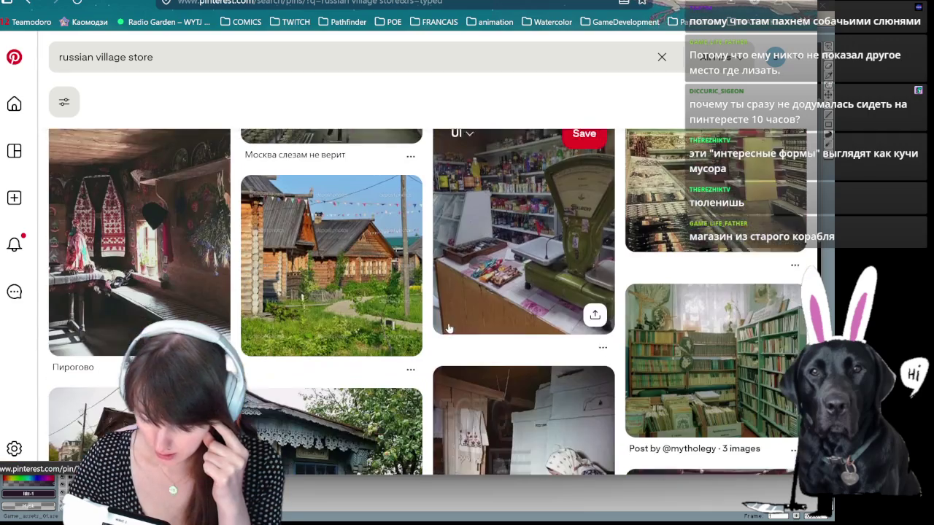
pyautogui.scroll(-3, 450, 323)
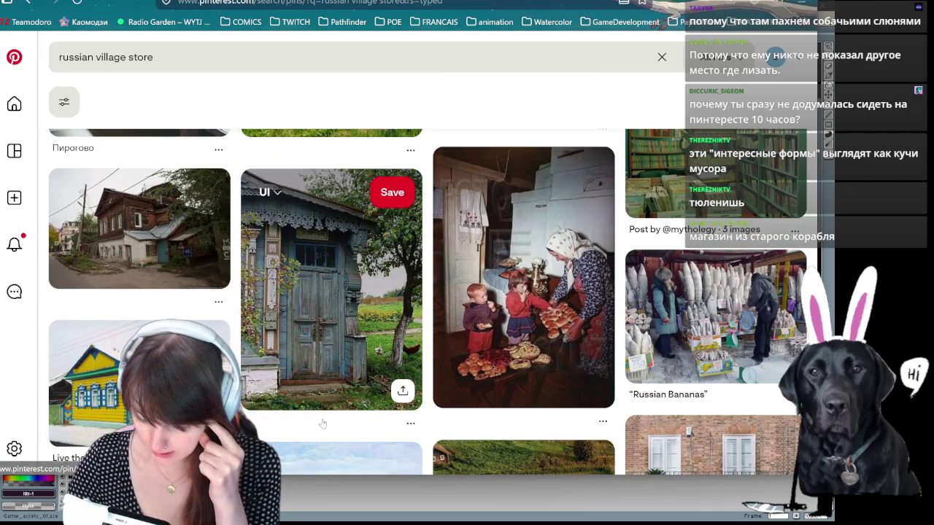
pyautogui.scroll(-1, 178, 318)
pyautogui.scroll(-3, 177, 317)
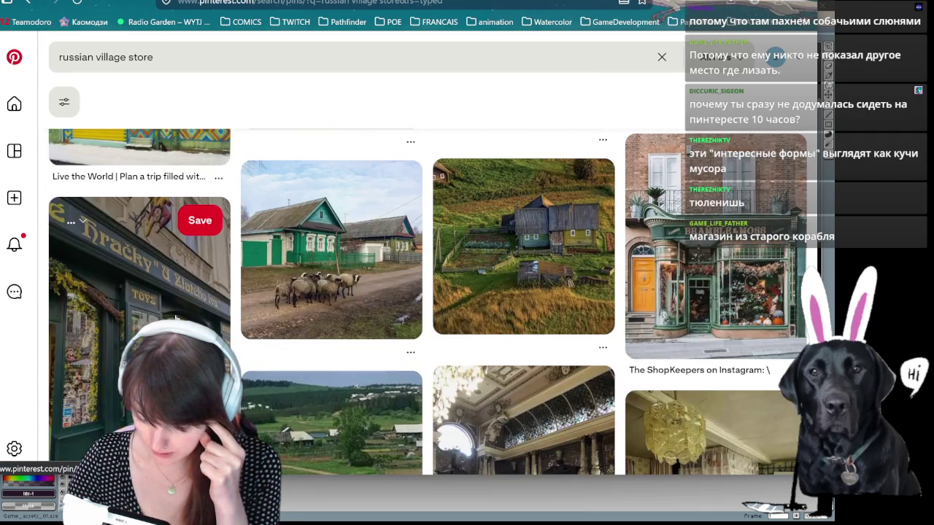
pyautogui.scroll(-3, 177, 317)
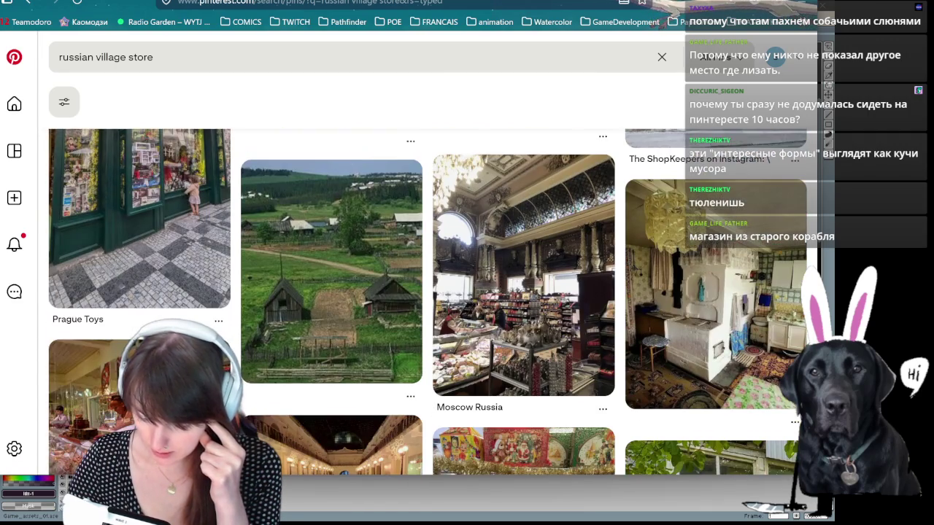
pyautogui.scroll(-1, 177, 317)
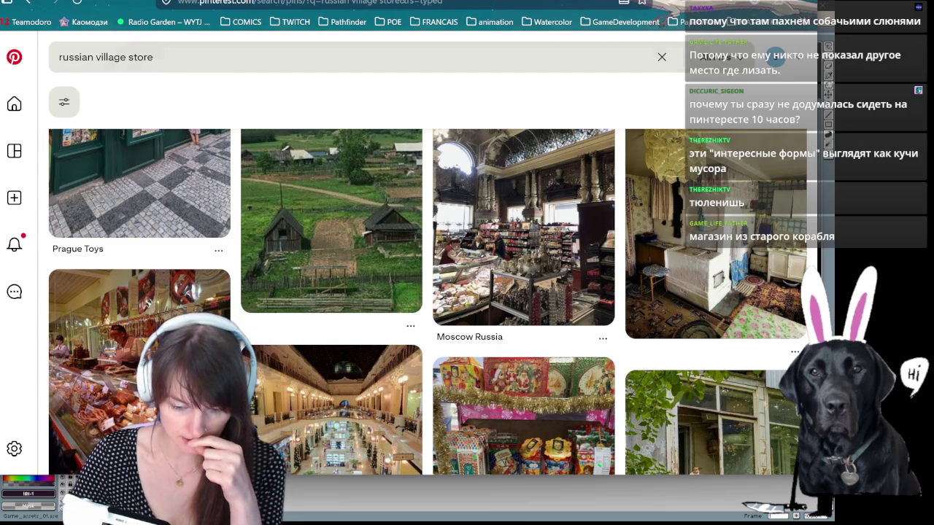
pyautogui.press('F11')
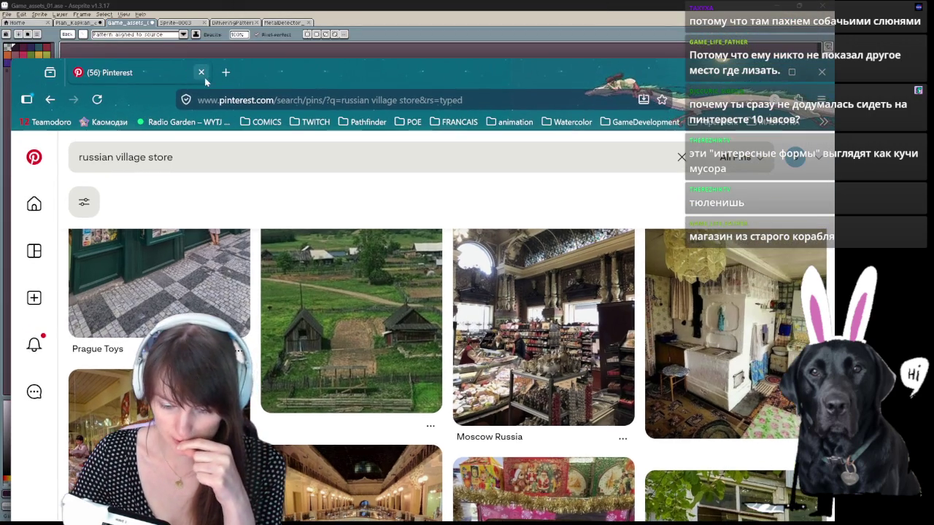
# Step: Bring up the PureRef board over the drawing and rearrange its house pictures
pyautogui.click(747, 71)
pyautogui.hotkey('alt', 'Tab')
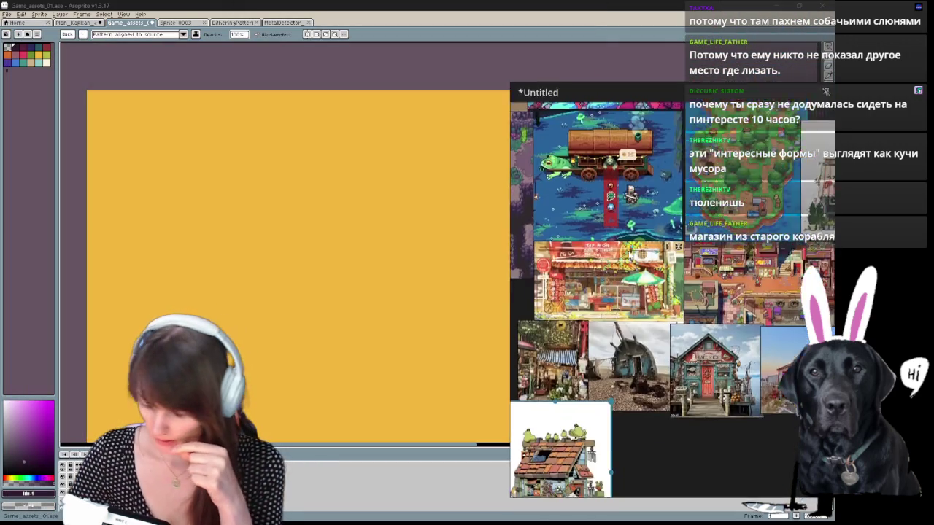
pyautogui.moveTo(499, 441); pyautogui.dragTo(428, 294)
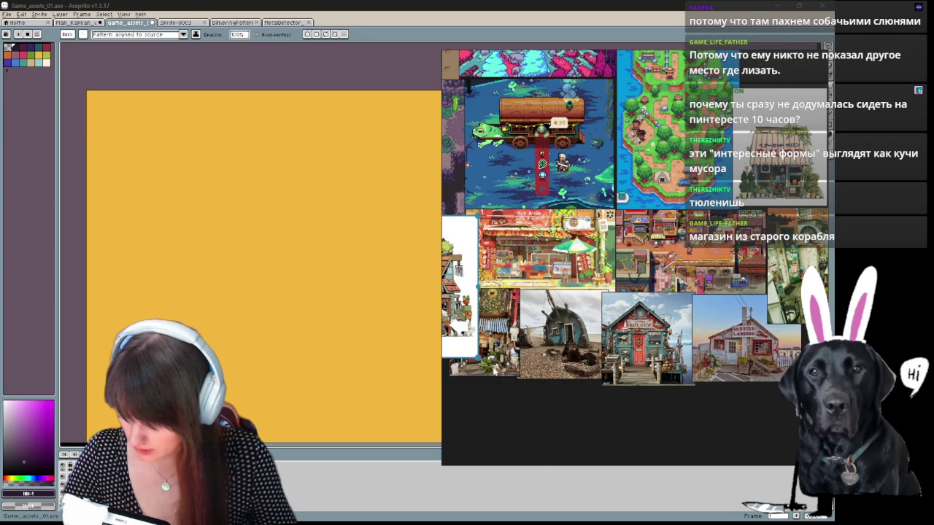
pyautogui.press('Delete')
pyautogui.hotkey('alt', 'Tab')
pyautogui.hotkey('alt', 'Tab')
pyautogui.hotkey('ctrl', 'z')
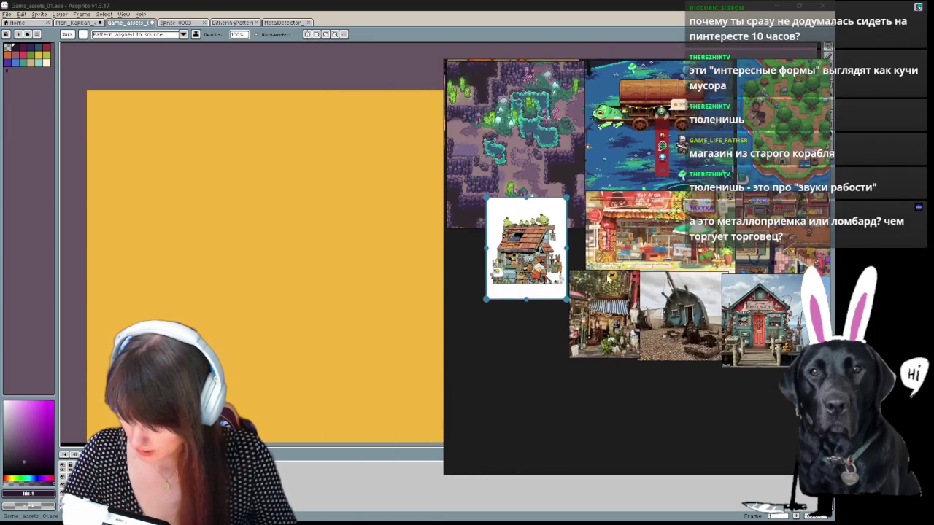
# Step: Zoom the reference board in on the bait shop picture
pyautogui.scroll(3, 614, 301)
pyautogui.scroll(3, 615, 301)
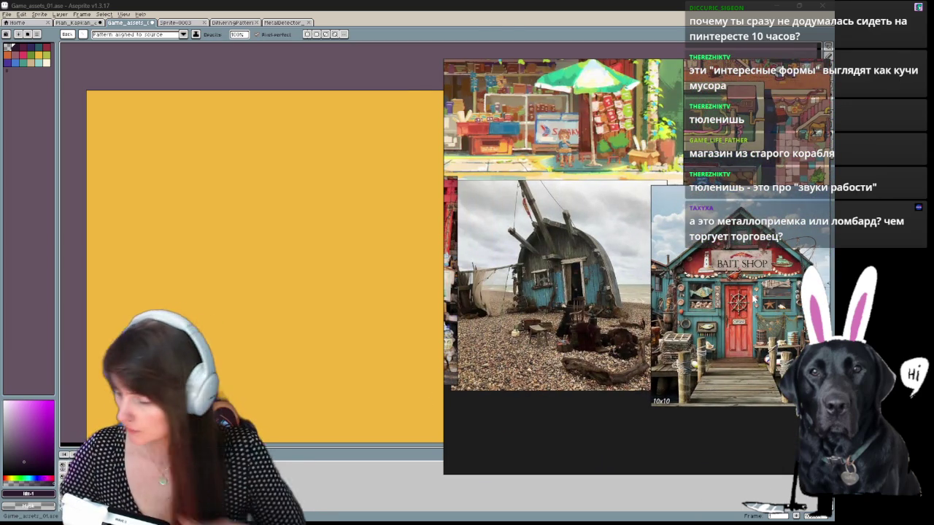
pyautogui.scroll(1, 219, 256)
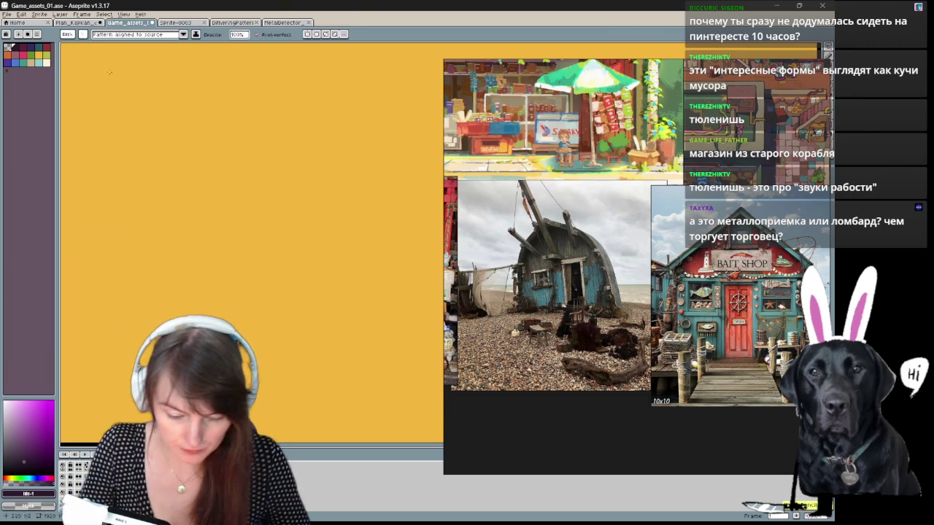
# Step: With the pencil ready, pan the canvas so the orange character sits at the left
pyautogui.click(85, 35)
pyautogui.moveTo(236, 130)
pyautogui.mouseDown()
pyautogui.moveTo(234, 207)
pyautogui.moveTo(281, 220)
pyautogui.mouseUp()
pyautogui.moveTo(118, 213); pyautogui.dragTo(194, 141)
pyautogui.hotkey('ctrl', 'z')
pyautogui.scroll(-2, 191, 139)
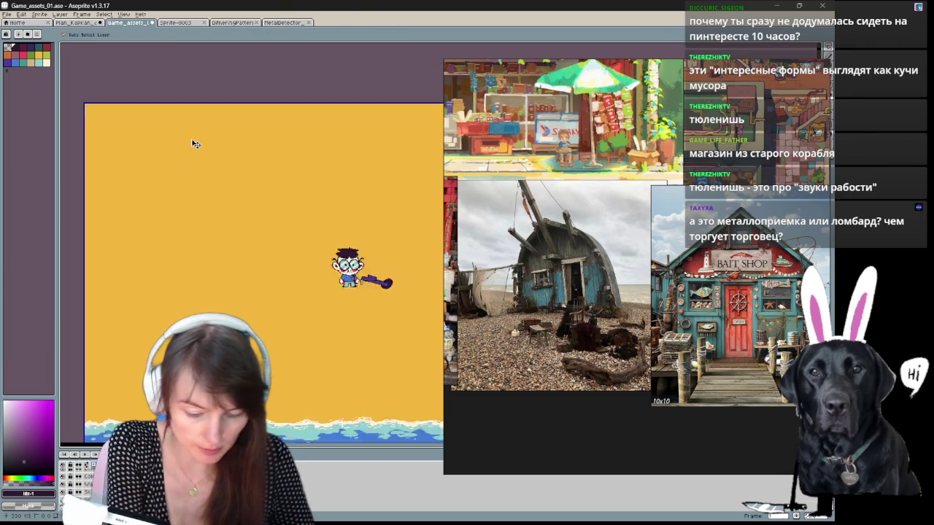
pyautogui.press('v')
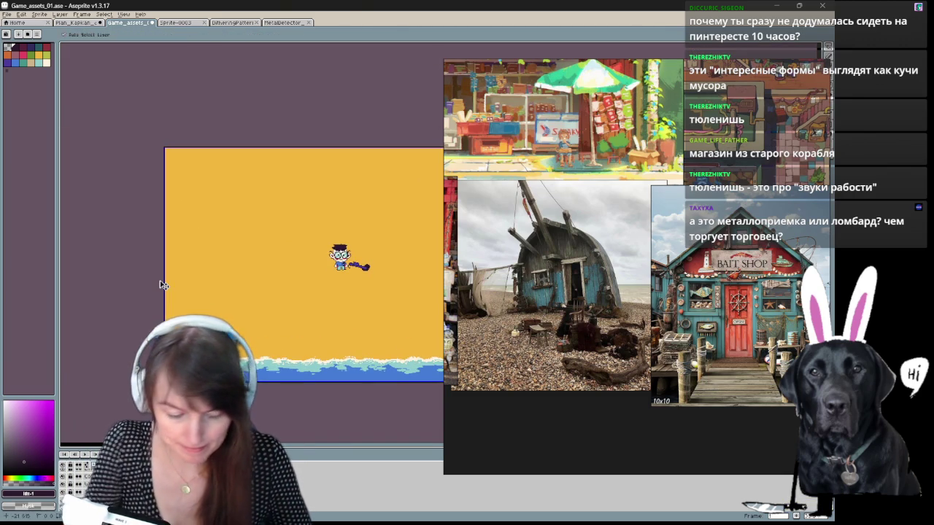
pyautogui.scroll(3, 163, 285)
pyautogui.press('h')
pyautogui.moveTo(163, 286); pyautogui.dragTo(242, 321)
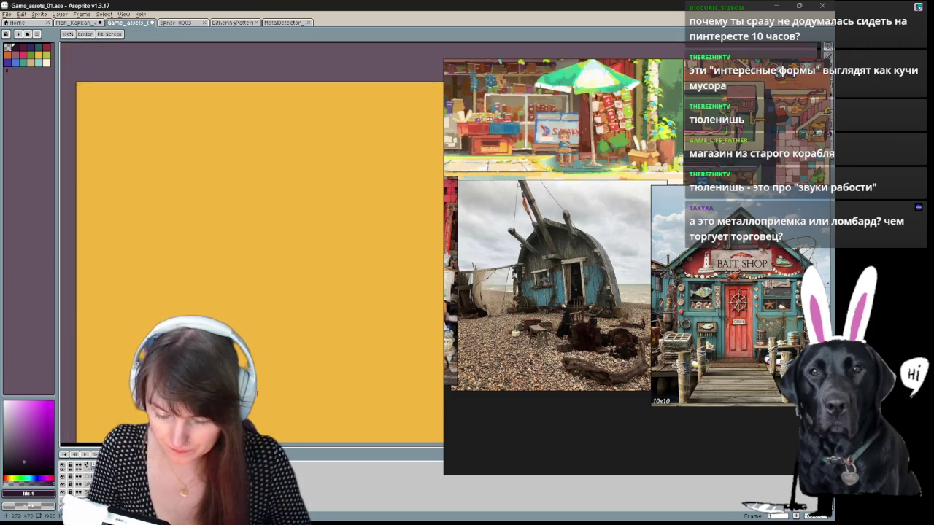
pyautogui.press('b')
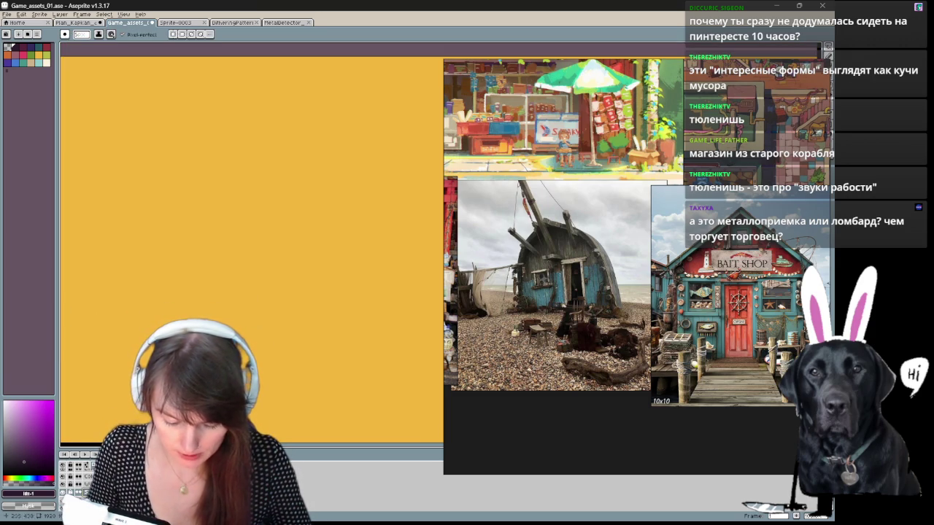
# Step: Zoom the canvas in around the character, returning to the Pencil tool
pyautogui.scroll(-1, 263, 285)
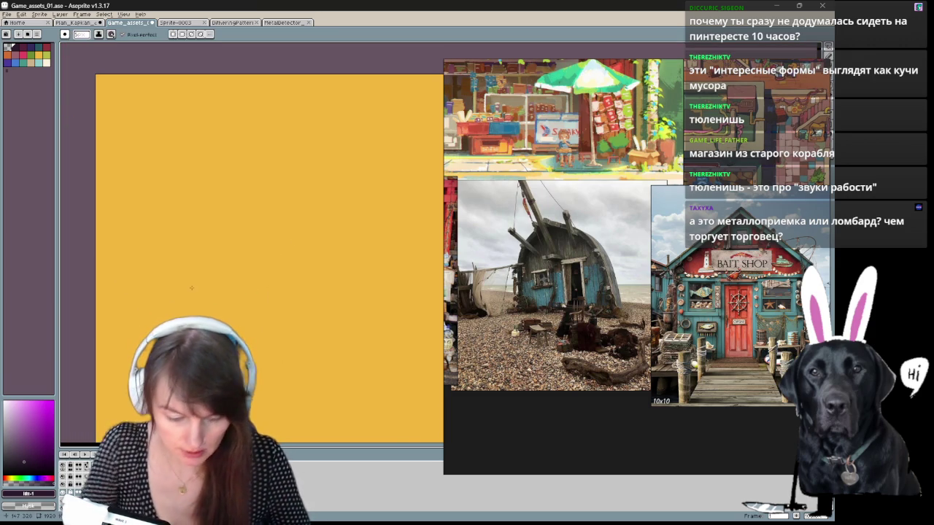
pyautogui.scroll(-1, 191, 288)
pyautogui.scroll(-1, 192, 291)
pyautogui.scroll(-1, 175, 263)
pyautogui.press('v')
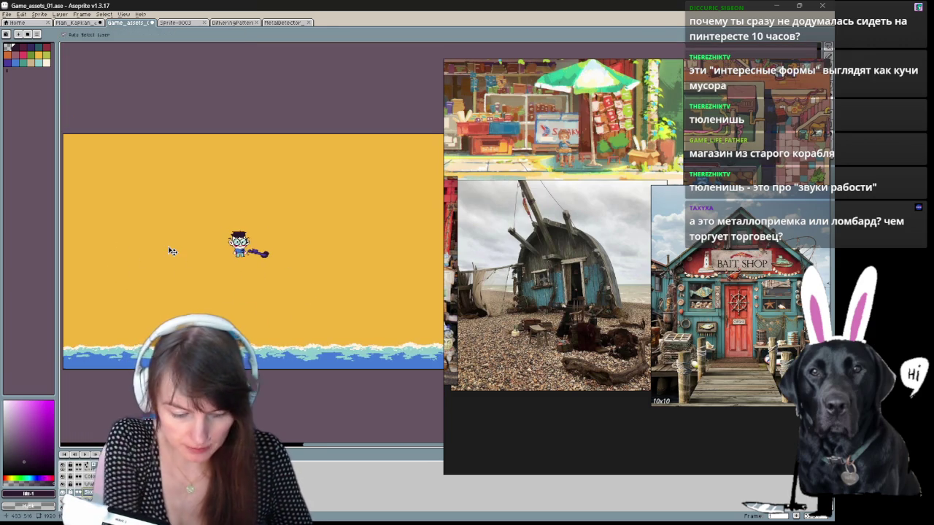
pyautogui.scroll(3, 169, 249)
pyautogui.press('b')
pyautogui.scroll(-1, 287, 323)
# Step: Draw a pointed arch with a base line left of the character, retracing both sides
pyautogui.moveTo(286, 299)
pyautogui.mouseDown()
pyautogui.moveTo(251, 208)
pyautogui.moveTo(194, 152)
pyautogui.mouseUp()
pyautogui.moveTo(148, 189); pyautogui.dragTo(90, 311)
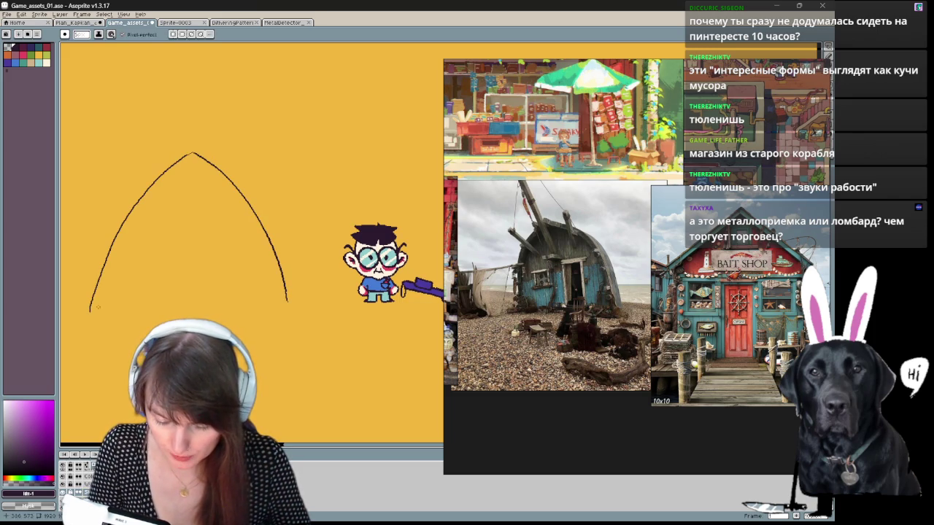
pyautogui.moveTo(178, 303); pyautogui.dragTo(291, 301)
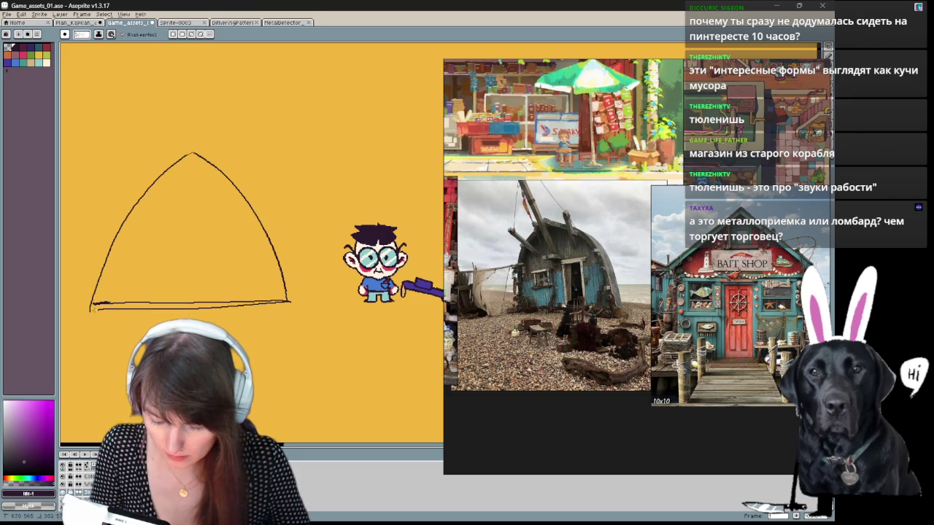
pyautogui.moveTo(98, 275); pyautogui.dragTo(188, 152)
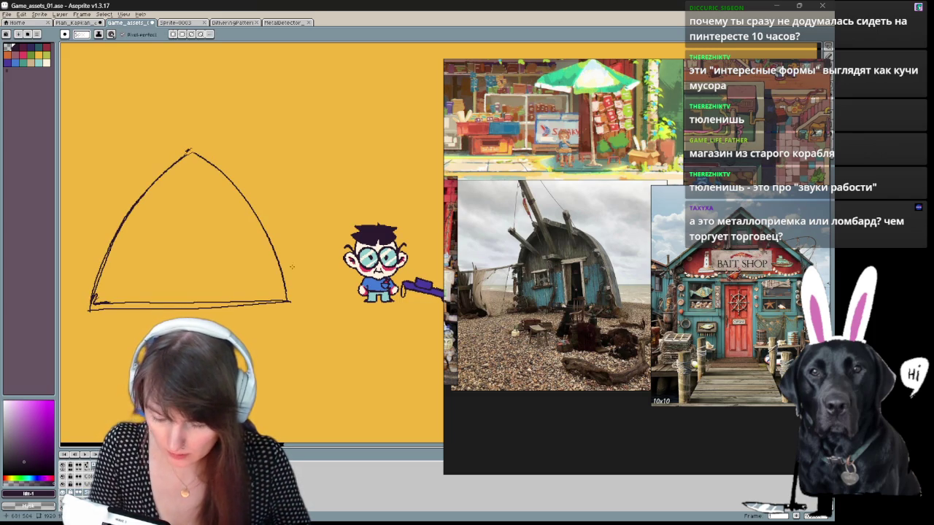
pyautogui.moveTo(291, 298); pyautogui.dragTo(188, 151)
pyautogui.moveTo(301, 310)
pyautogui.mouseDown()
pyautogui.moveTo(380, 389)
pyautogui.moveTo(348, 335)
pyautogui.moveTo(292, 354)
pyautogui.mouseUp()
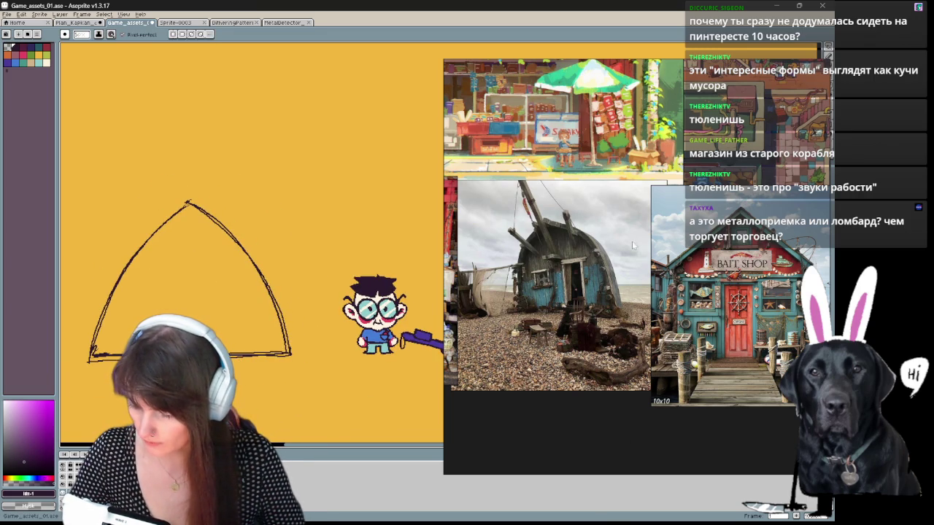
pyautogui.scroll(-2, 633, 246)
# Step: Zoom the PureRef board out and back in around the Bait Shop photo
pyautogui.scroll(3, 539, 415)
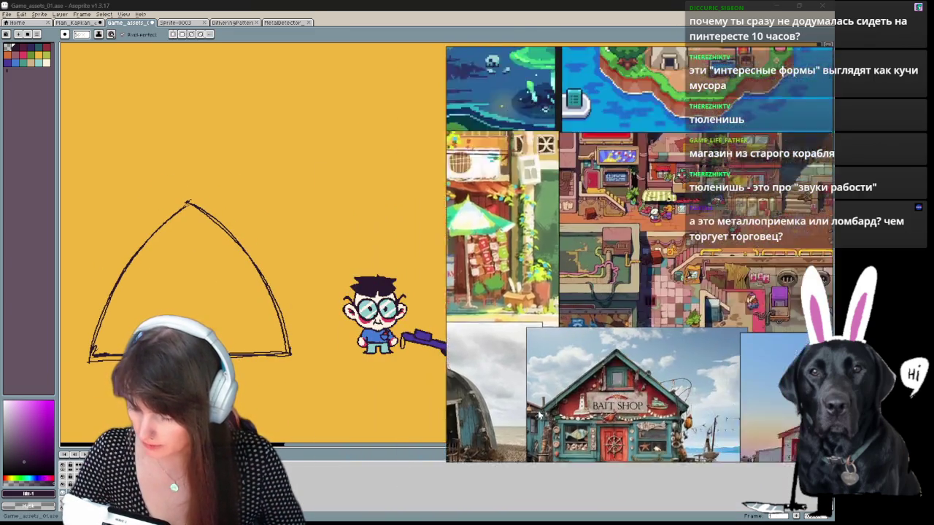
pyautogui.scroll(1, 539, 415)
pyautogui.scroll(-1, 693, 269)
pyautogui.scroll(1, 693, 270)
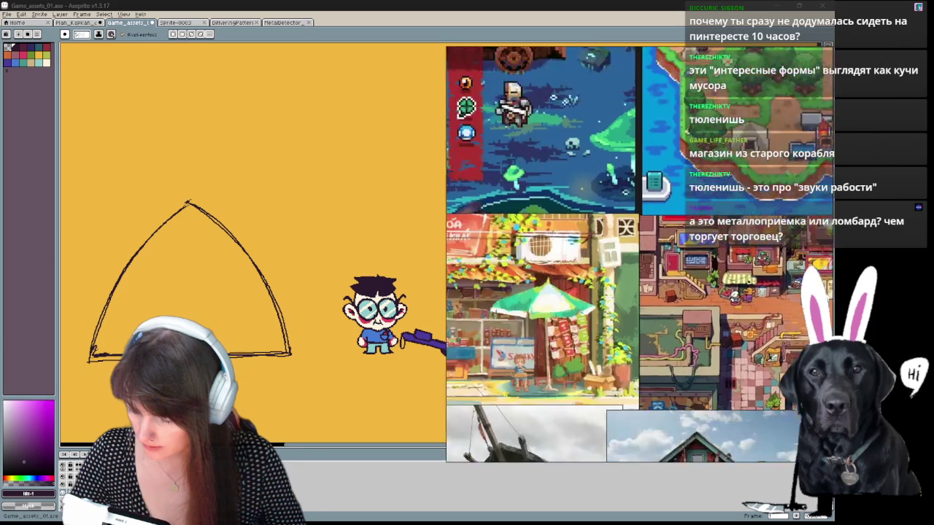
pyautogui.scroll(-1, 601, 460)
pyautogui.scroll(1, 601, 460)
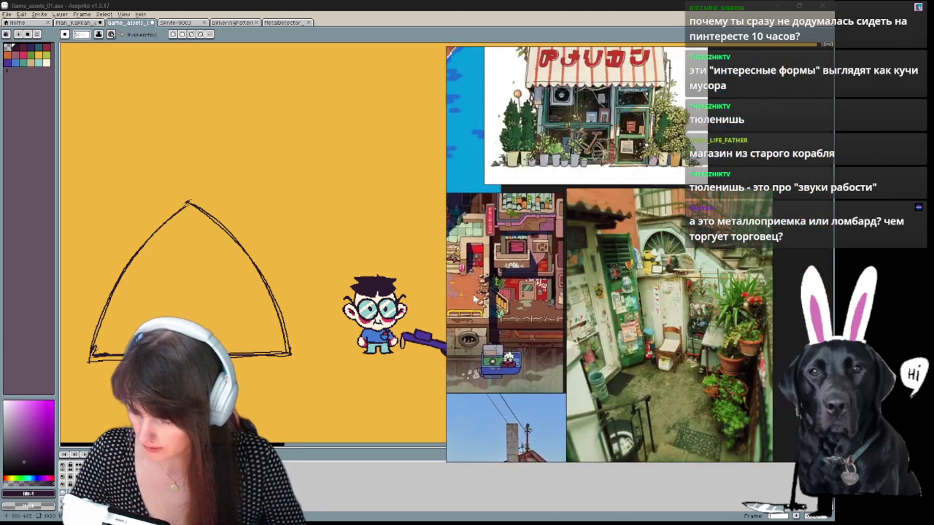
# Step: Settle the Bait Shop photo in the centre, then sketch a mast line from the arch peak
pyautogui.scroll(1, 601, 460)
pyautogui.scroll(-1, 601, 452)
pyautogui.scroll(1, 601, 453)
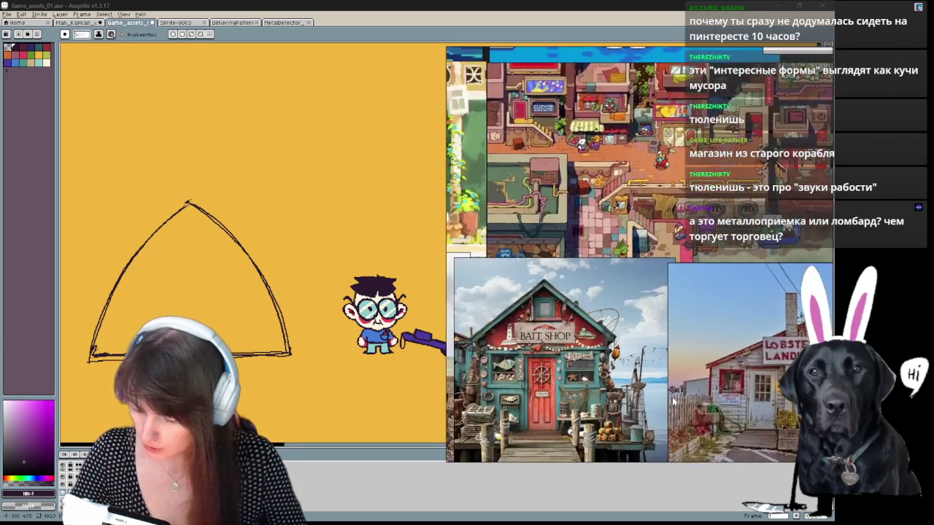
pyautogui.scroll(1, 601, 452)
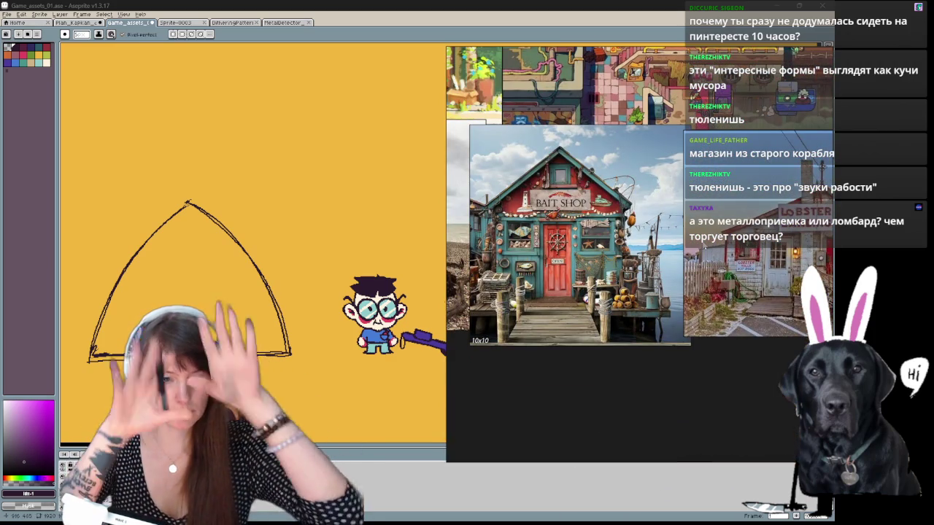
pyautogui.moveTo(191, 197); pyautogui.dragTo(187, 115)
pyautogui.moveTo(188, 104)
pyautogui.mouseDown()
pyautogui.moveTo(125, 147)
pyautogui.moveTo(88, 215)
pyautogui.mouseUp()
# Step: Undo stray strokes above the triangle and redraw its right and left sides
pyautogui.moveTo(174, 111)
pyautogui.mouseDown()
pyautogui.moveTo(228, 123)
pyautogui.moveTo(272, 188)
pyautogui.mouseUp()
pyautogui.moveTo(276, 174); pyautogui.dragTo(283, 306)
pyautogui.hotkey('ctrl', 'z')
pyautogui.hotkey('ctrl', 'z')
pyautogui.hotkey('ctrl', 'z')
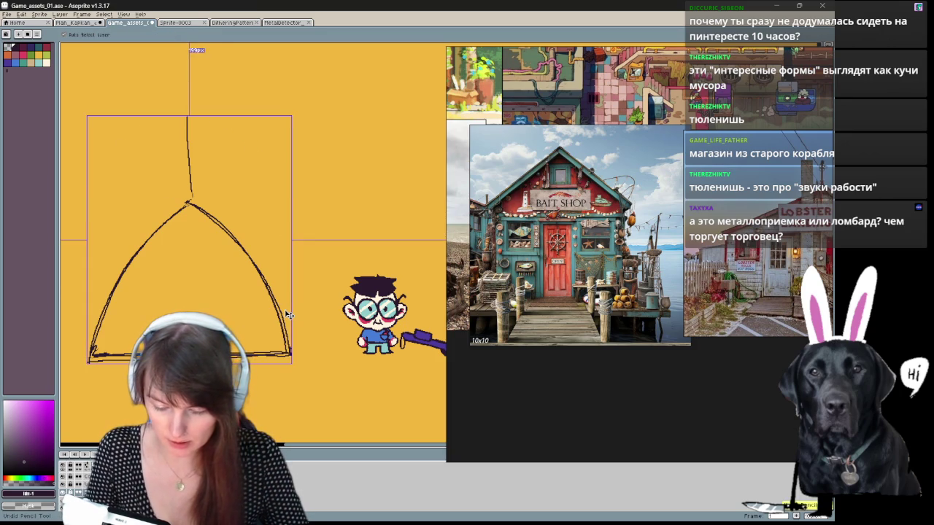
pyautogui.hotkey('ctrl', 'z')
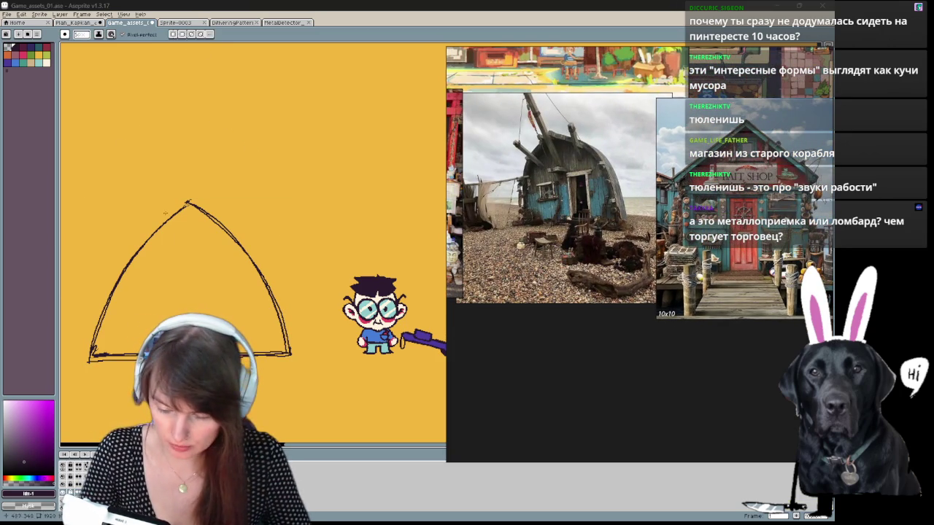
pyautogui.moveTo(269, 322); pyautogui.dragTo(164, 204)
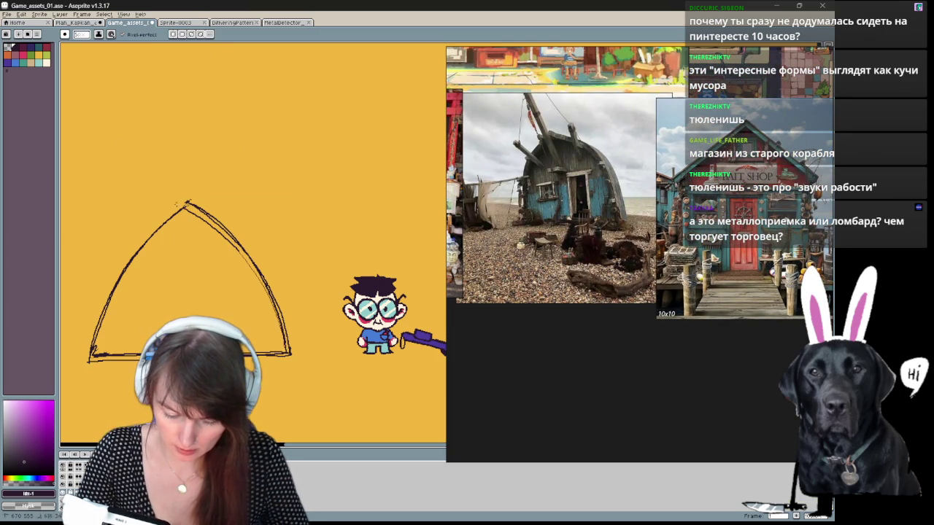
pyautogui.moveTo(119, 244); pyautogui.dragTo(80, 359)
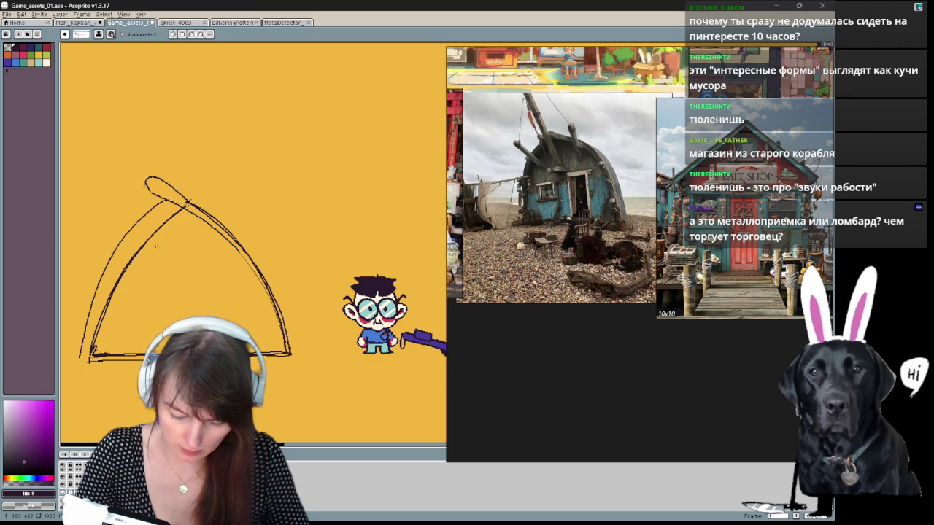
pyautogui.hotkey('ctrl', 'z')
pyautogui.moveTo(178, 202); pyautogui.dragTo(86, 356)
# Step: Draw a leaning flagpole with a zigzag-edged flag bearing a crab emblem
pyautogui.moveTo(180, 248)
pyautogui.mouseDown()
pyautogui.moveTo(93, 92)
pyautogui.moveTo(182, 246)
pyautogui.mouseUp()
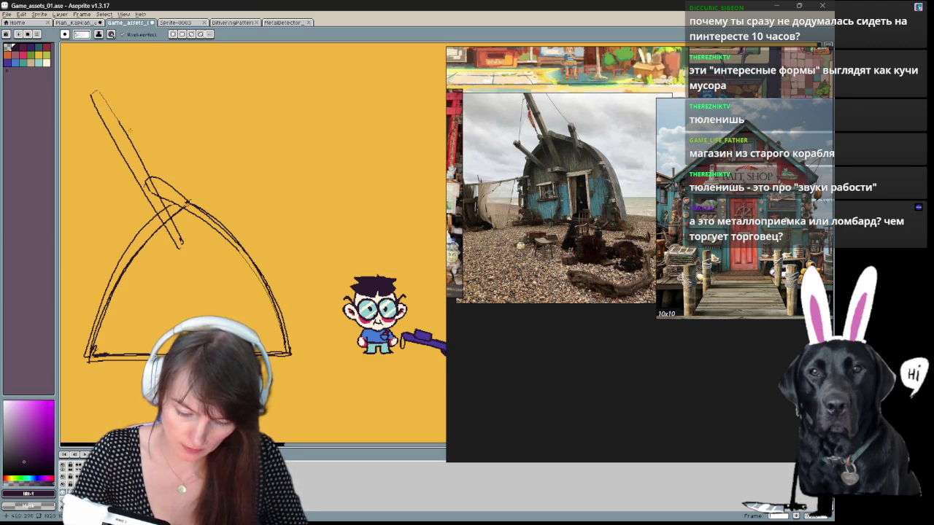
pyautogui.moveTo(90, 95)
pyautogui.mouseDown()
pyautogui.moveTo(162, 83)
pyautogui.moveTo(125, 246)
pyautogui.mouseUp()
pyautogui.moveTo(195, 151); pyautogui.dragTo(167, 274)
pyautogui.moveTo(125, 245)
pyautogui.mouseDown()
pyautogui.moveTo(146, 222)
pyautogui.moveTo(167, 274)
pyautogui.mouseUp()
pyautogui.moveTo(169, 151); pyautogui.dragTo(158, 192)
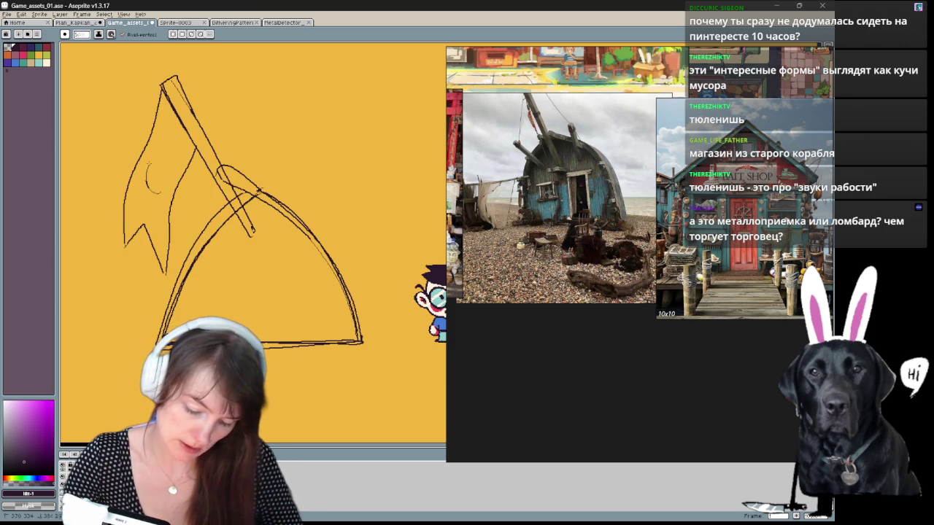
pyautogui.moveTo(182, 152); pyautogui.dragTo(150, 191)
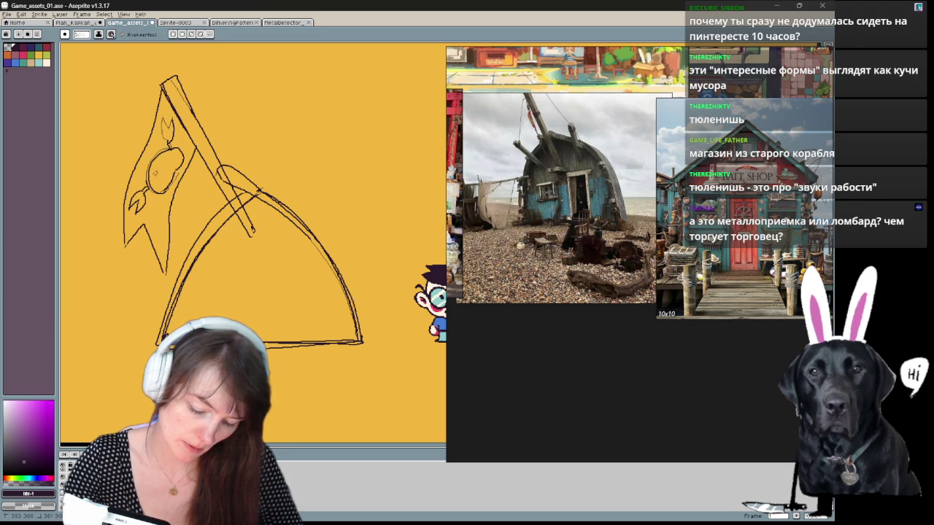
pyautogui.moveTo(150, 153); pyautogui.dragTo(145, 170)
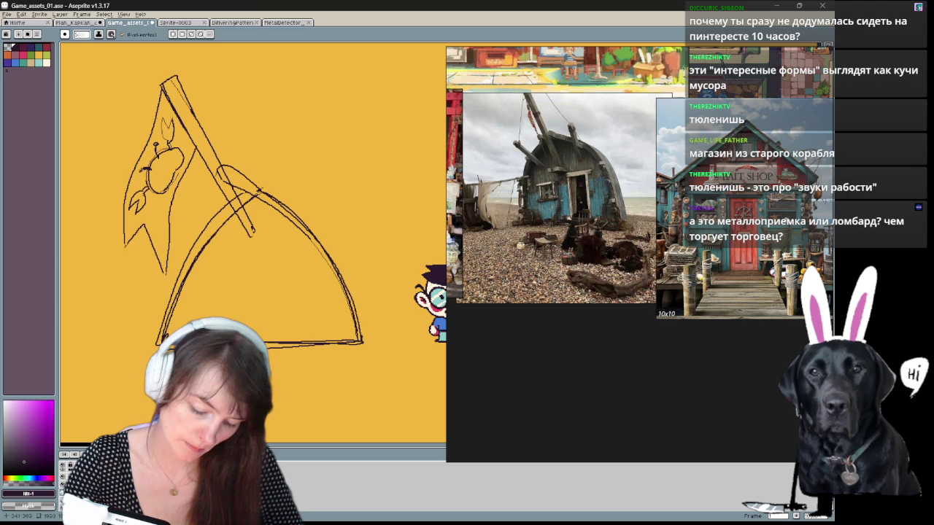
pyautogui.moveTo(313, 267)
pyautogui.mouseDown()
pyautogui.moveTo(338, 275)
pyautogui.moveTo(317, 251)
pyautogui.moveTo(338, 287)
pyautogui.moveTo(329, 325)
pyautogui.moveTo(290, 367)
pyautogui.moveTo(310, 316)
pyautogui.moveTo(346, 306)
pyautogui.moveTo(329, 329)
pyautogui.moveTo(333, 292)
pyautogui.mouseUp()
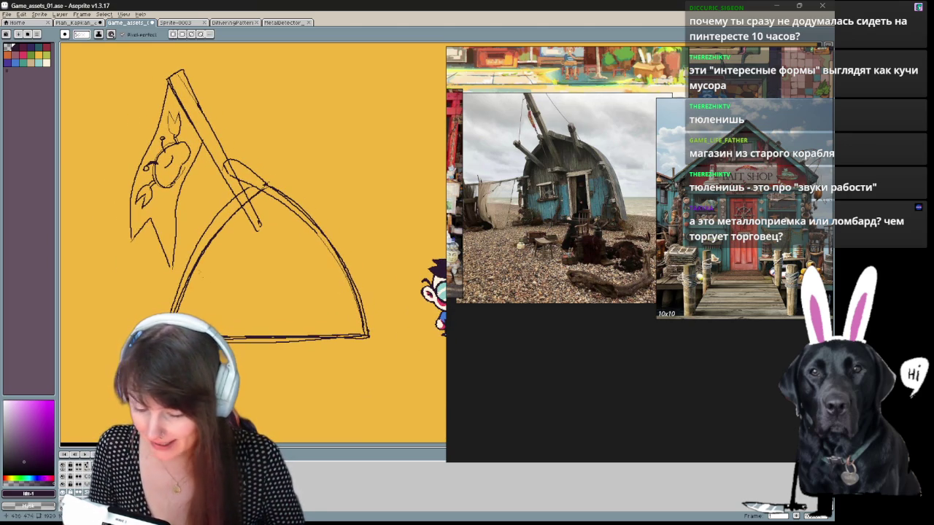
# Step: Sketch a door outline on the shop front, undoing stray strokes
pyautogui.moveTo(115, 299); pyautogui.dragTo(194, 267)
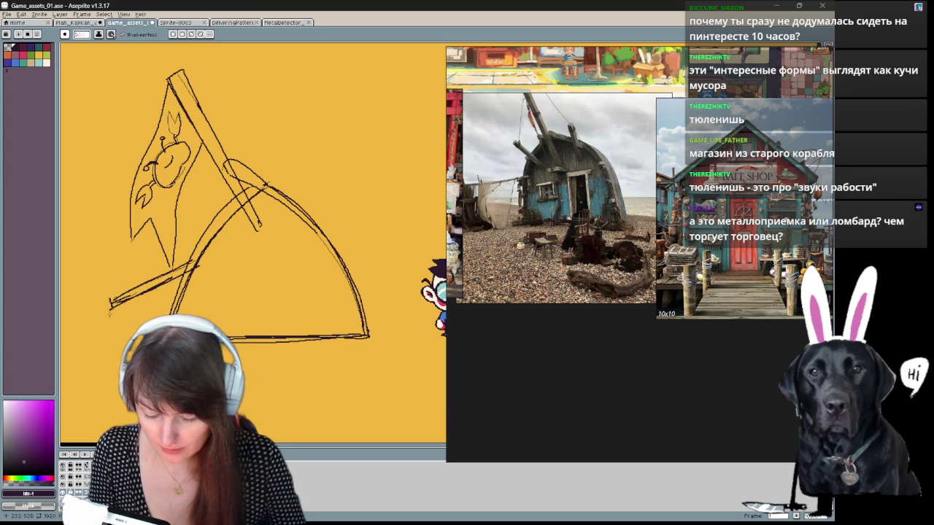
pyautogui.hotkey('ctrl', 'z')
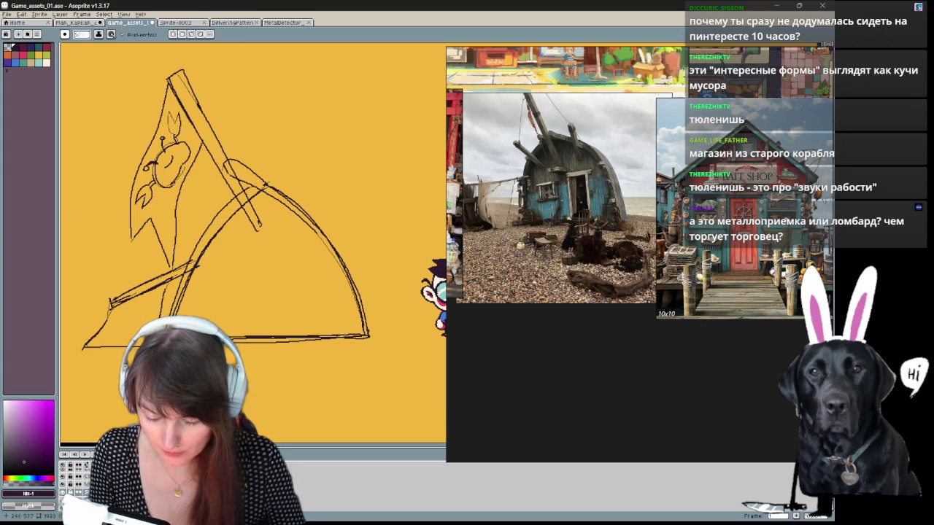
pyautogui.moveTo(240, 408); pyautogui.dragTo(201, 423)
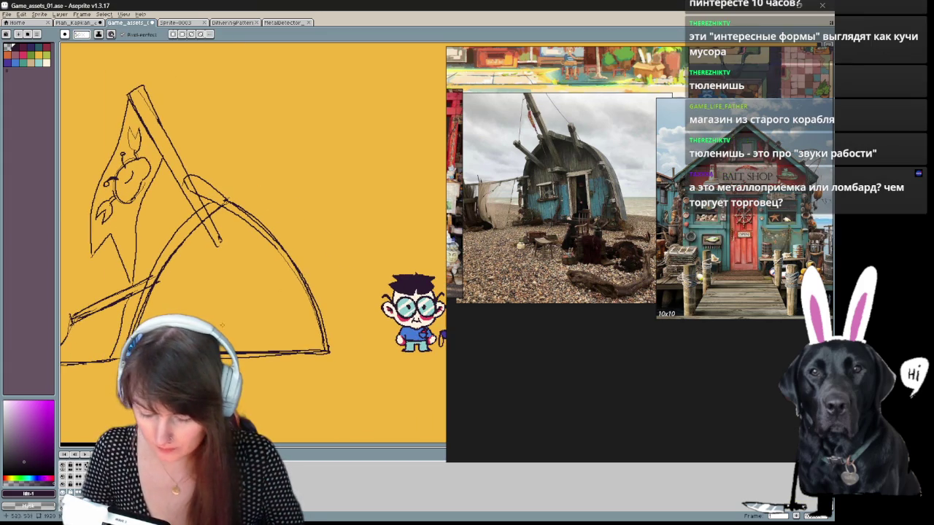
pyautogui.moveTo(219, 328)
pyautogui.mouseDown()
pyautogui.moveTo(267, 276)
pyautogui.moveTo(213, 277)
pyautogui.moveTo(267, 329)
pyautogui.mouseUp()
pyautogui.press('v')
pyautogui.hotkey('ctrl', 'z')
pyautogui.press('b')
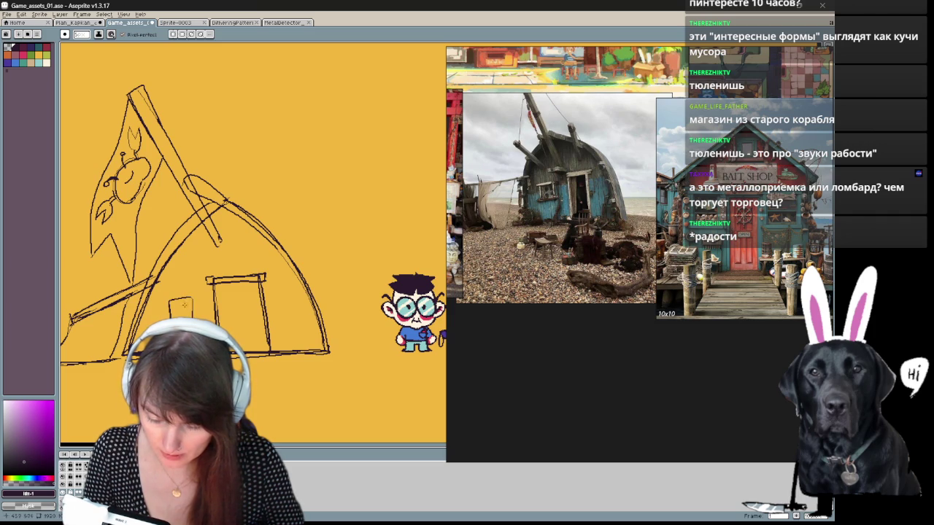
# Step: Add a window detail, diagonal roof beams and a rope from the flagpole to the chimney
pyautogui.moveTo(184, 301); pyautogui.dragTo(178, 307)
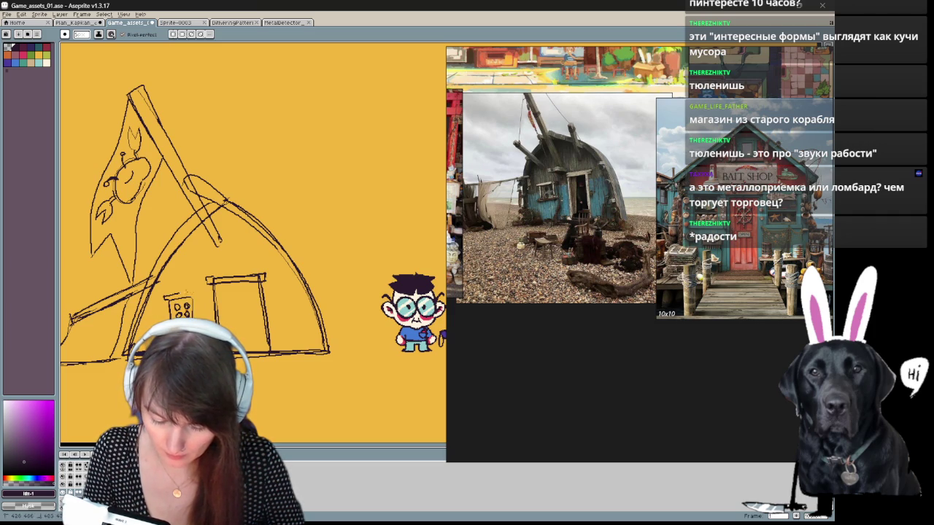
pyautogui.moveTo(224, 248); pyautogui.dragTo(231, 237)
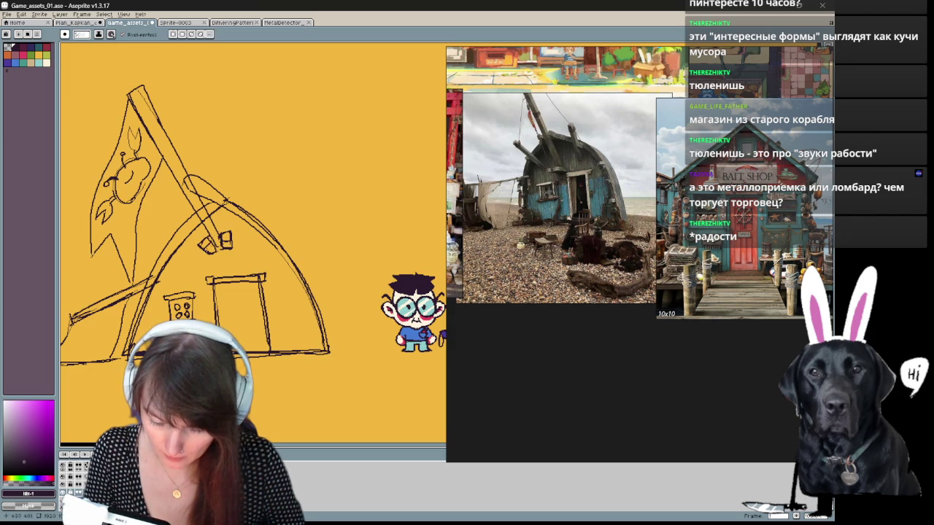
pyautogui.moveTo(143, 216); pyautogui.dragTo(191, 243)
pyautogui.moveTo(246, 209)
pyautogui.mouseDown()
pyautogui.moveTo(241, 223)
pyautogui.moveTo(264, 158)
pyautogui.moveTo(255, 219)
pyautogui.mouseUp()
pyautogui.moveTo(151, 232)
pyautogui.mouseDown()
pyautogui.moveTo(182, 251)
pyautogui.moveTo(147, 226)
pyautogui.mouseUp()
pyautogui.moveTo(159, 110); pyautogui.dragTo(264, 175)
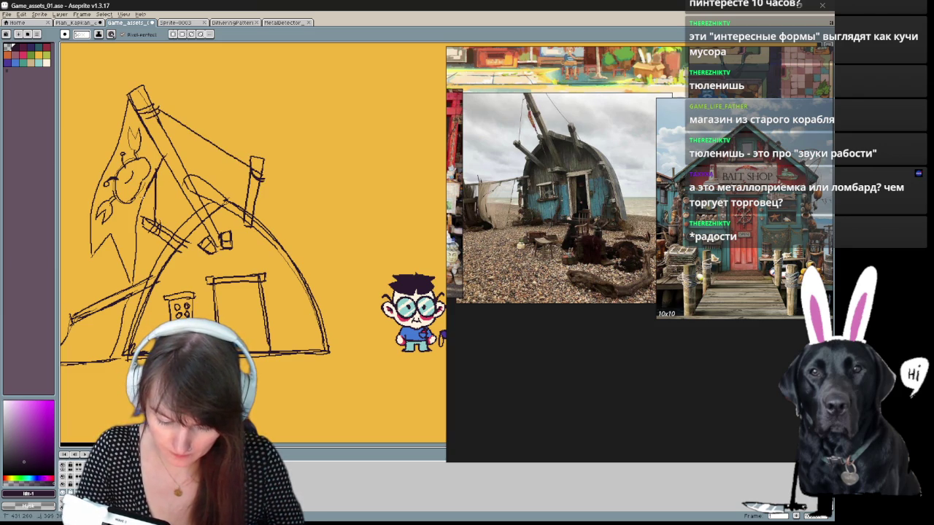
# Step: Recentre the house sketch and draw a curved ramp of hanging lights at the lower left
pyautogui.moveTo(295, 370); pyautogui.dragTo(281, 335)
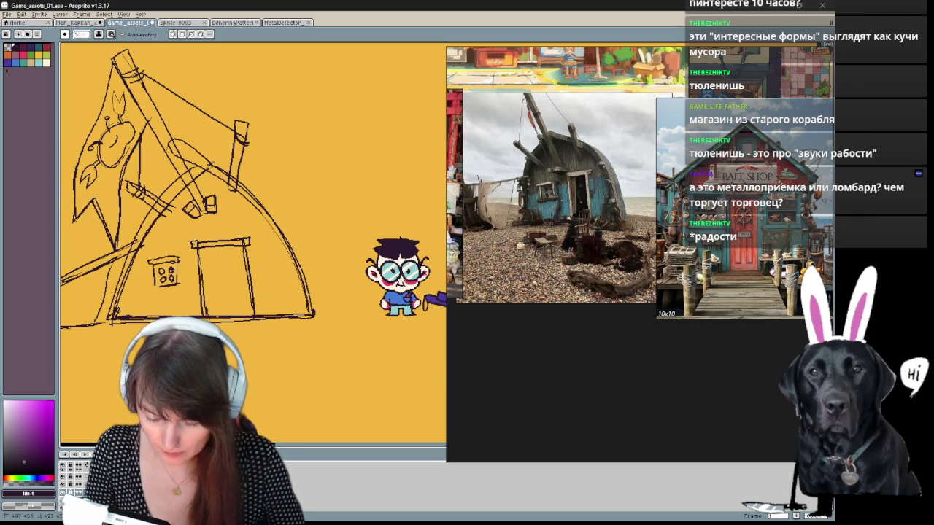
pyautogui.moveTo(280, 335); pyautogui.dragTo(277, 353)
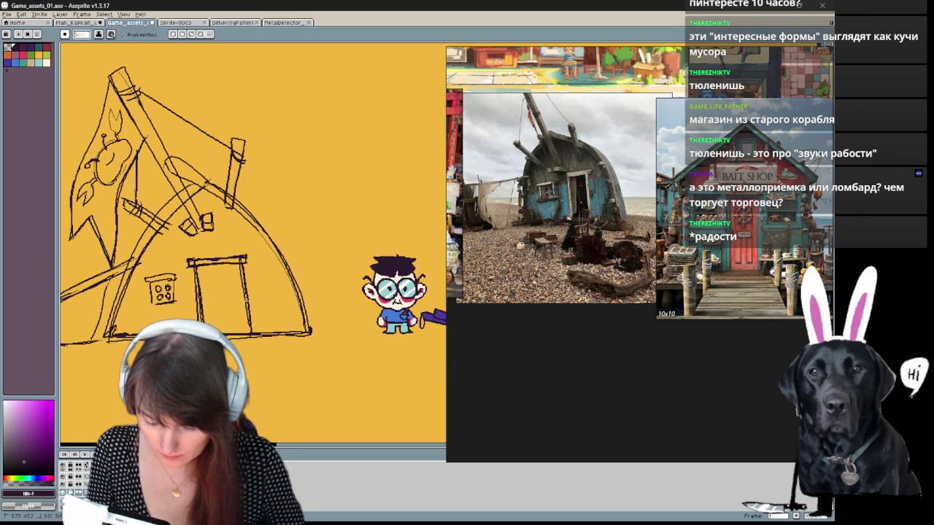
pyautogui.moveTo(251, 274); pyautogui.dragTo(331, 263)
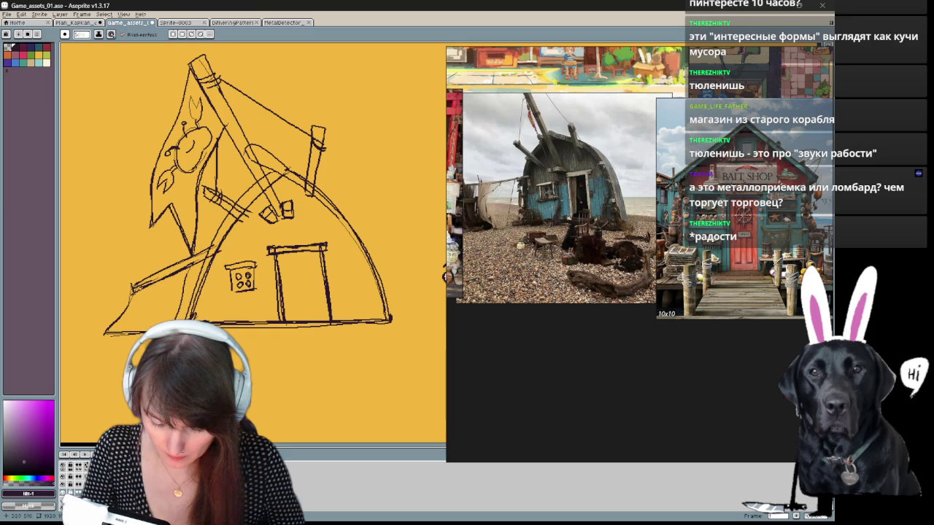
pyautogui.moveTo(133, 294); pyautogui.dragTo(203, 210)
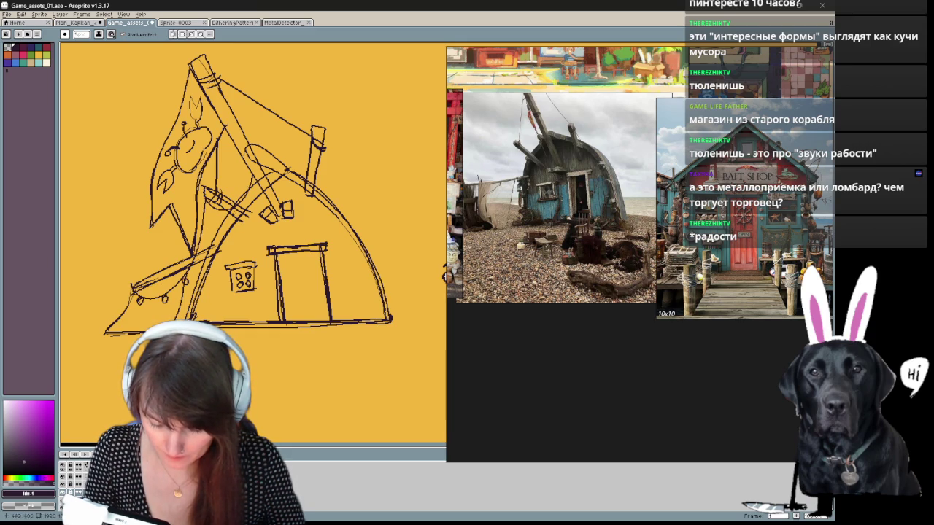
pyautogui.moveTo(316, 278)
pyautogui.mouseDown()
pyautogui.moveTo(243, 283)
pyautogui.moveTo(267, 293)
pyautogui.mouseUp()
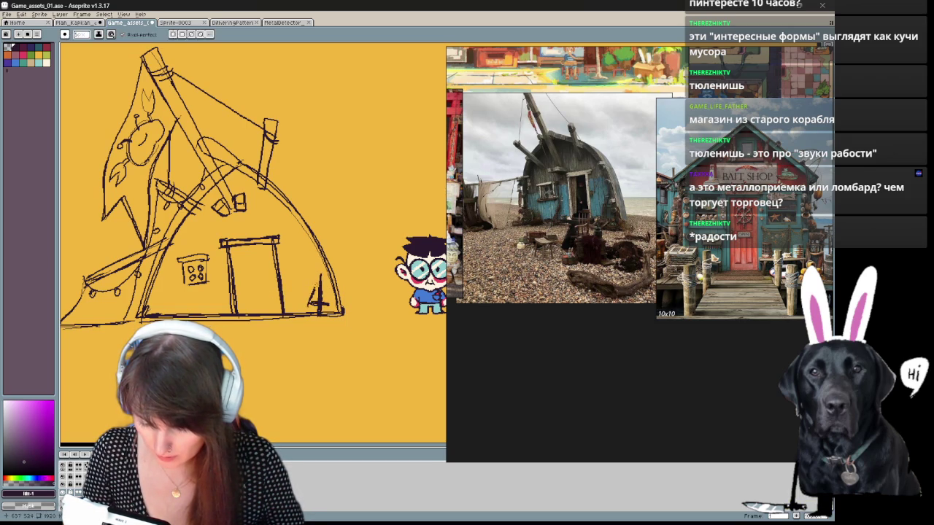
# Step: Replace the flame-like strokes with an arrow-sign post at the house's right base
pyautogui.hotkey('ctrl', 'z')
pyautogui.hotkey('ctrl', 'z')
pyautogui.moveTo(325, 285); pyautogui.dragTo(326, 319)
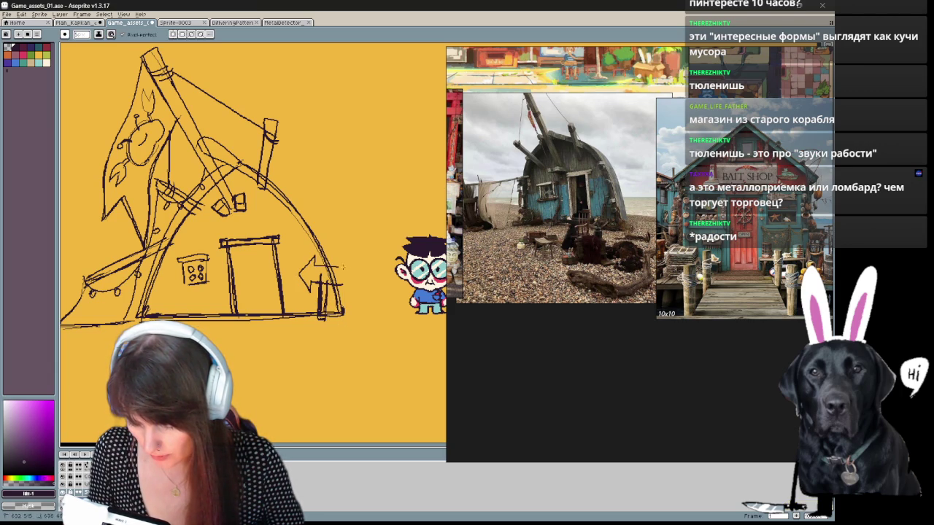
pyautogui.press('e')
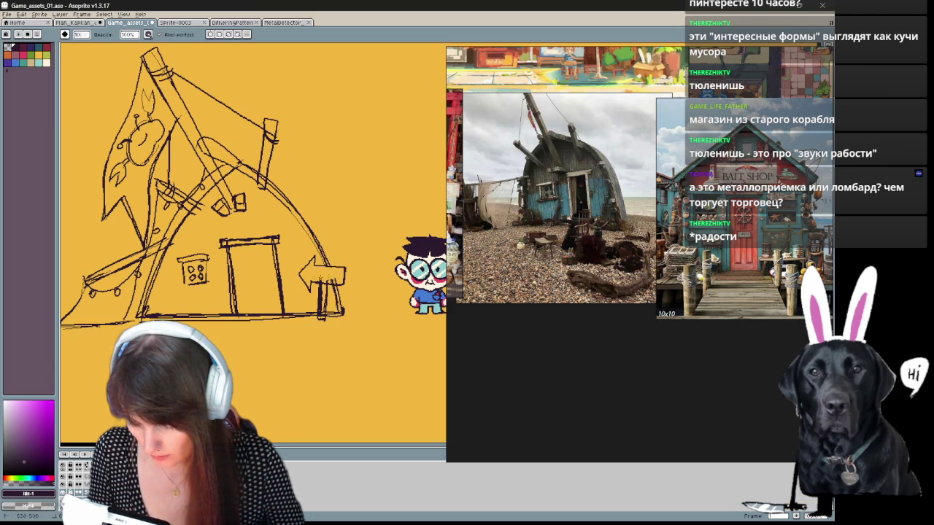
pyautogui.moveTo(325, 287); pyautogui.dragTo(321, 280)
pyautogui.press('b')
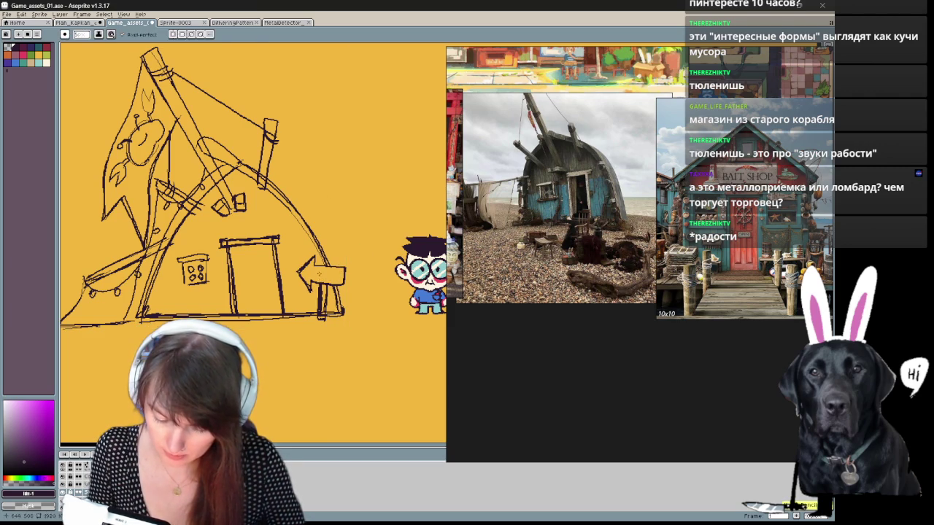
pyautogui.moveTo(330, 277); pyautogui.dragTo(325, 273)
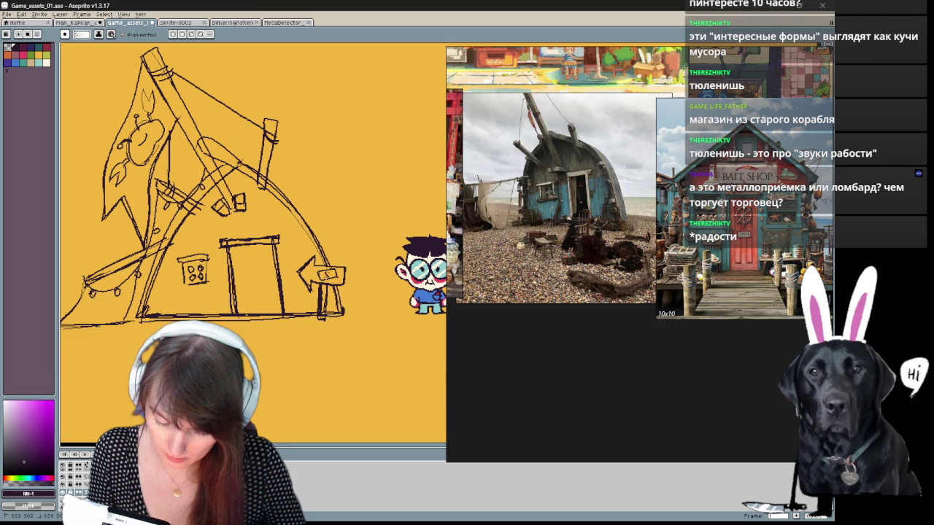
# Step: Pan and zoom the canvas onto the shop door
pyautogui.moveTo(270, 299)
pyautogui.mouseDown()
pyautogui.moveTo(321, 299)
pyautogui.moveTo(332, 386)
pyautogui.mouseUp()
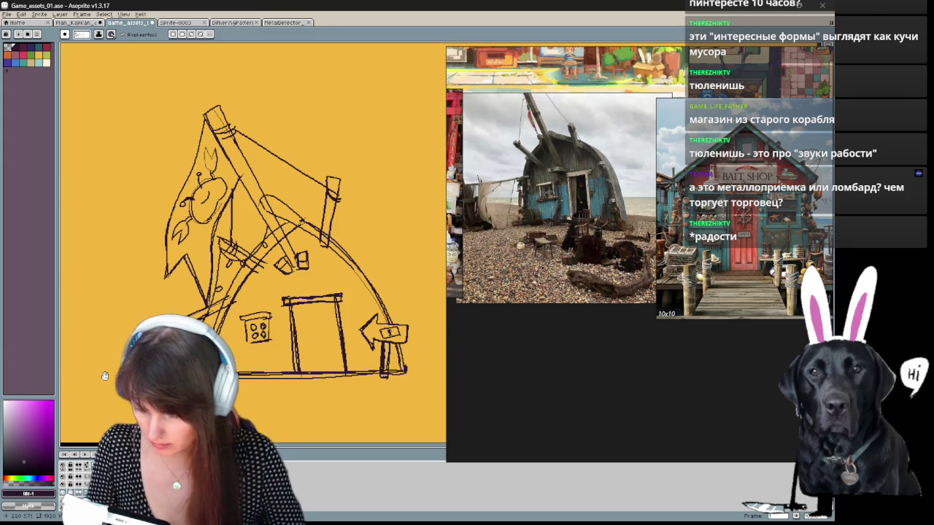
pyautogui.moveTo(252, 219); pyautogui.dragTo(218, 197)
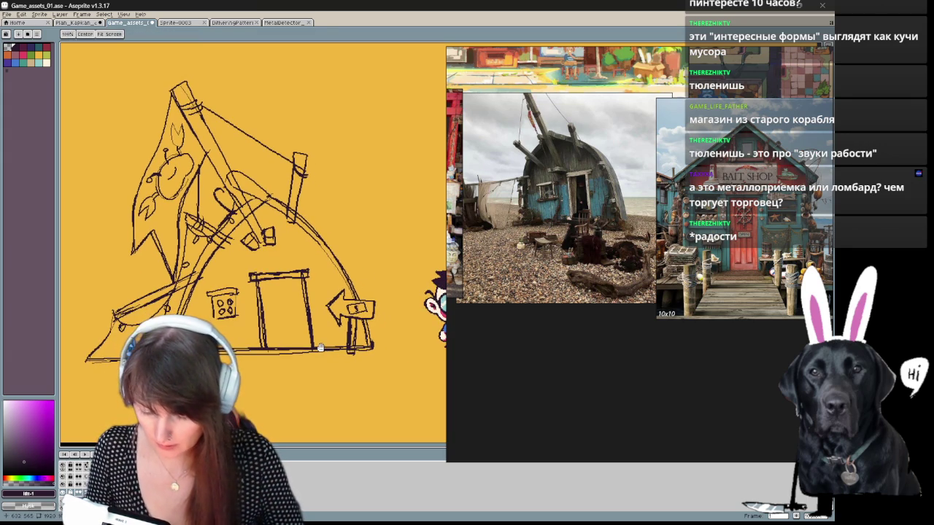
pyautogui.moveTo(381, 202); pyautogui.dragTo(356, 195)
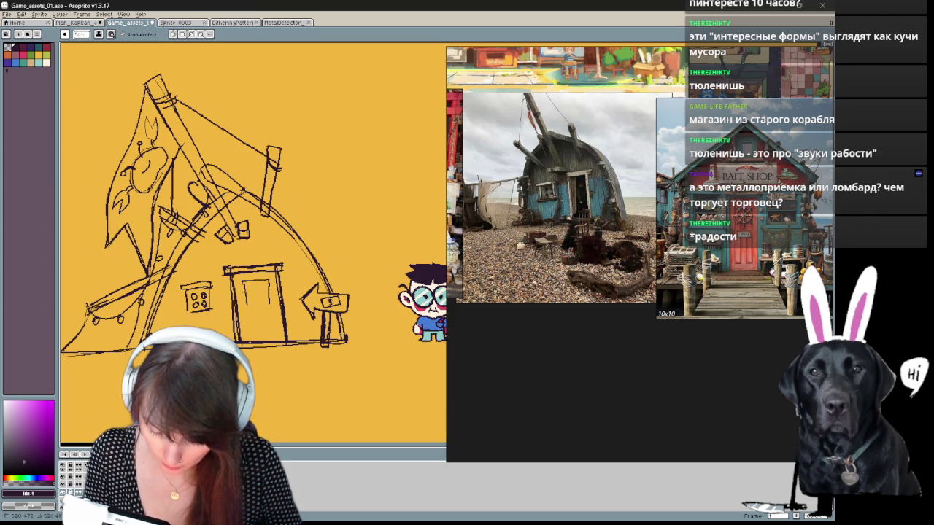
pyautogui.scroll(2, 250, 290)
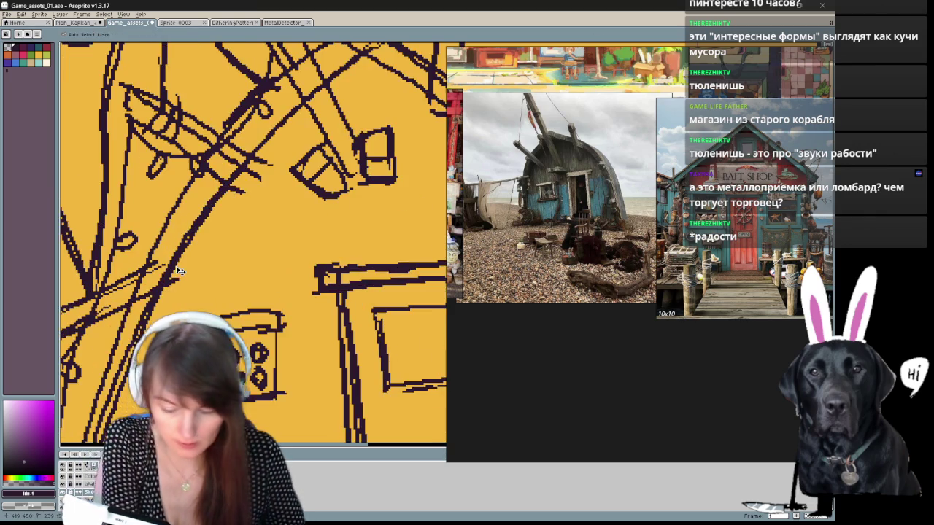
# Step: Draw an 'OPEN' sign with a small fish on the door, then zoom back out
pyautogui.scroll(1, 240, 255)
pyautogui.moveTo(198, 221); pyautogui.dragTo(253, 219)
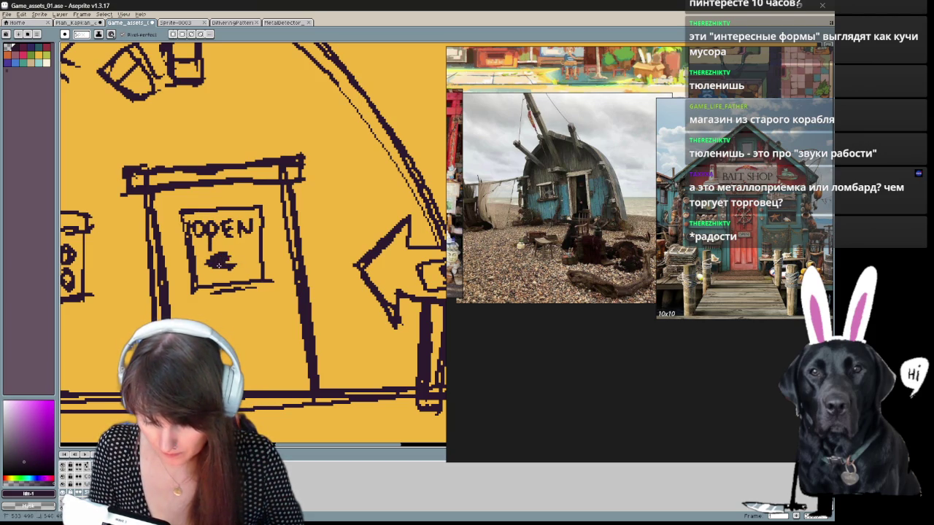
pyautogui.scroll(-1, 307, 256)
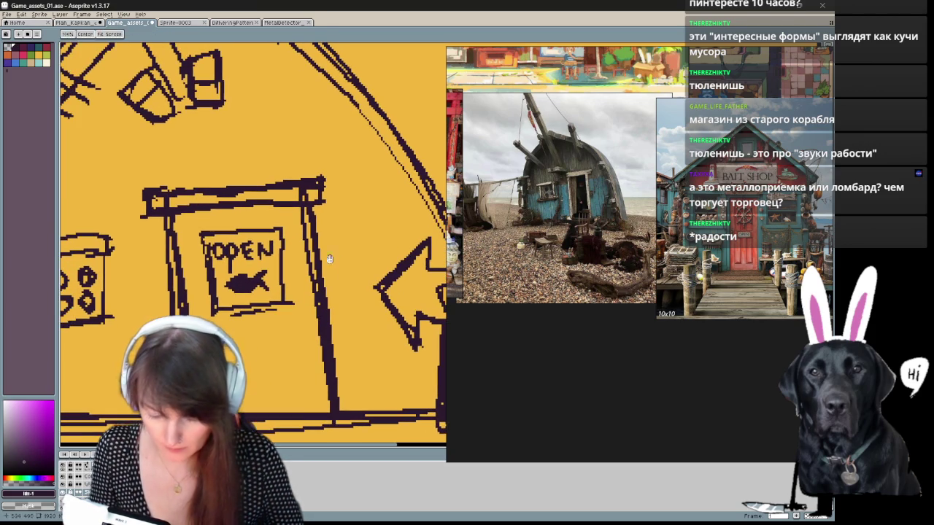
pyautogui.scroll(-2, 327, 259)
pyautogui.moveTo(329, 259); pyautogui.dragTo(248, 278)
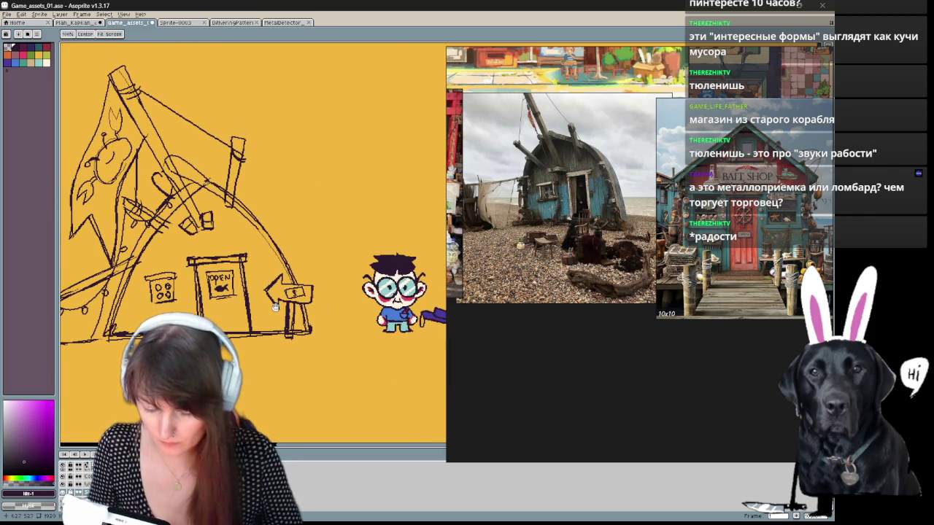
pyautogui.moveTo(510, 57); pyautogui.dragTo(448, 44)
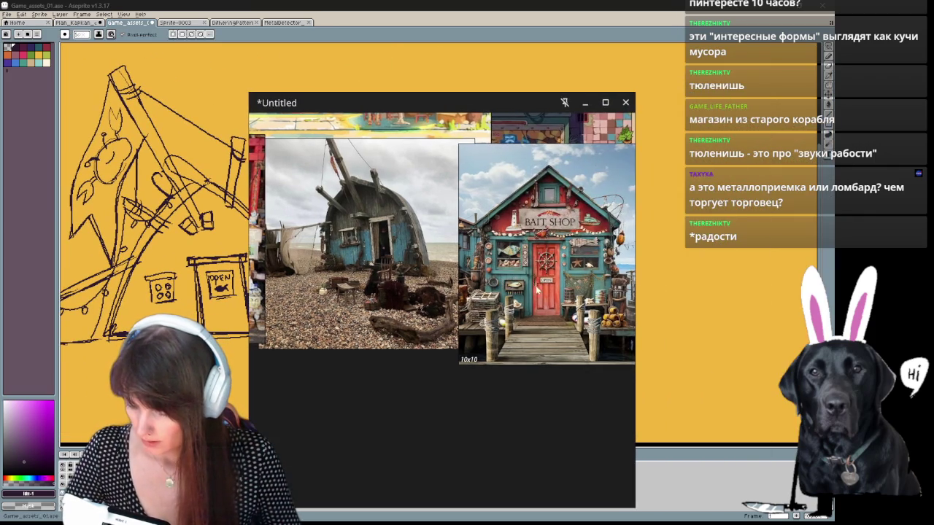
# Step: Sketch a beach umbrella right of the shop with a line beneath it
pyautogui.scroll(-2, 610, 295)
pyautogui.scroll(3, 610, 295)
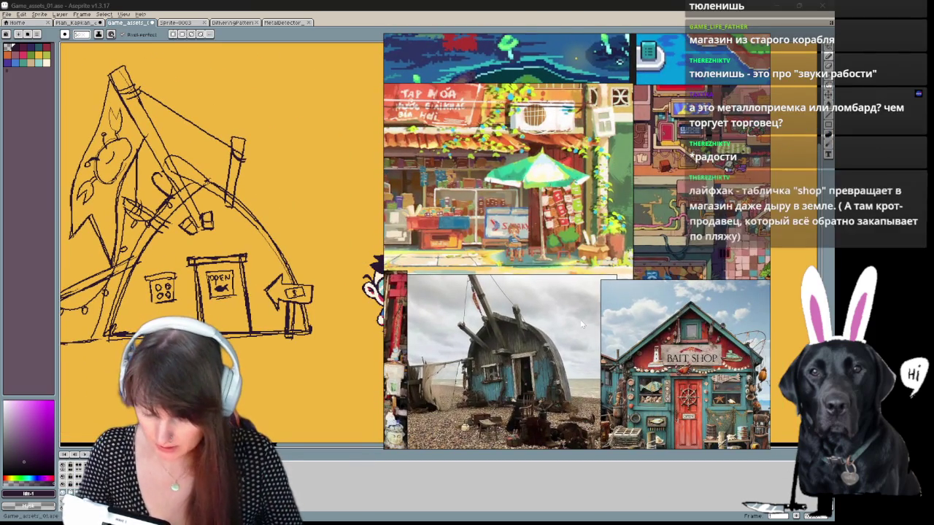
pyautogui.moveTo(296, 264)
pyautogui.mouseDown()
pyautogui.moveTo(294, 208)
pyautogui.moveTo(250, 212)
pyautogui.mouseUp()
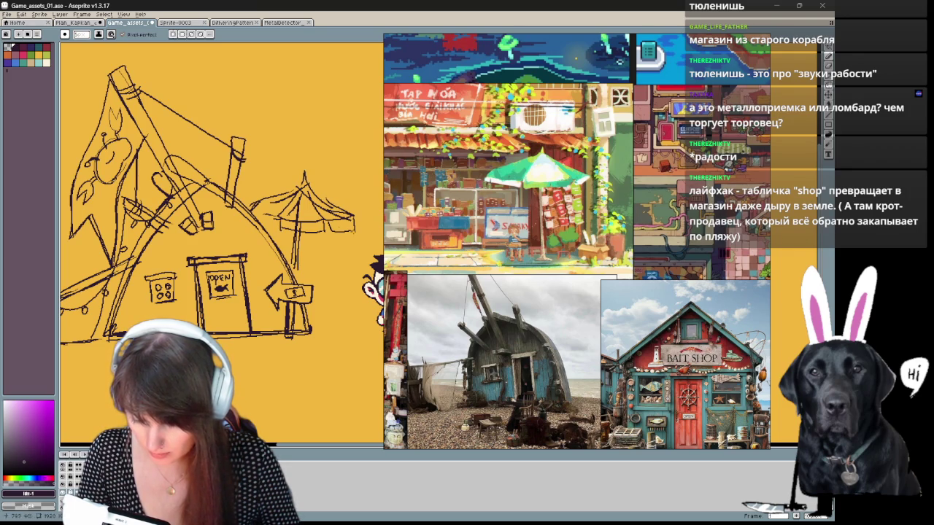
pyautogui.moveTo(336, 287); pyautogui.dragTo(300, 258)
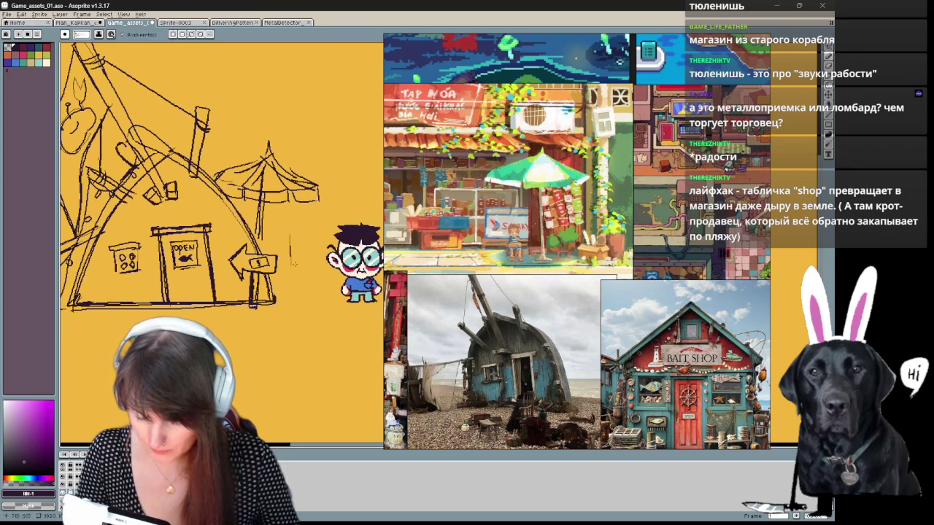
pyautogui.moveTo(265, 220); pyautogui.dragTo(305, 217)
pyautogui.hotkey('ctrl', 'z')
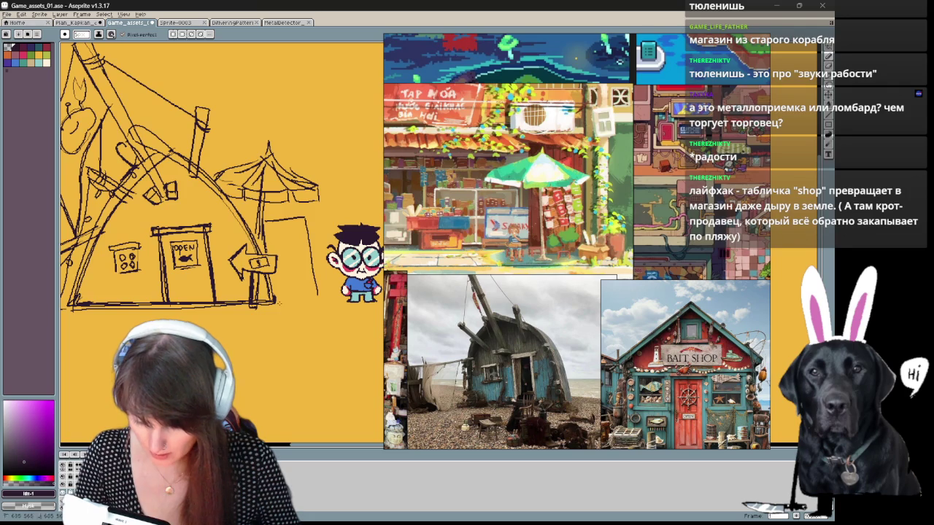
# Step: Add a tall booth with window panes beside the arrow, cleaning up a stray mark
pyautogui.moveTo(270, 241)
pyautogui.mouseDown()
pyautogui.moveTo(280, 235)
pyautogui.moveTo(285, 247)
pyautogui.mouseUp()
pyautogui.press('e')
pyautogui.press('b')
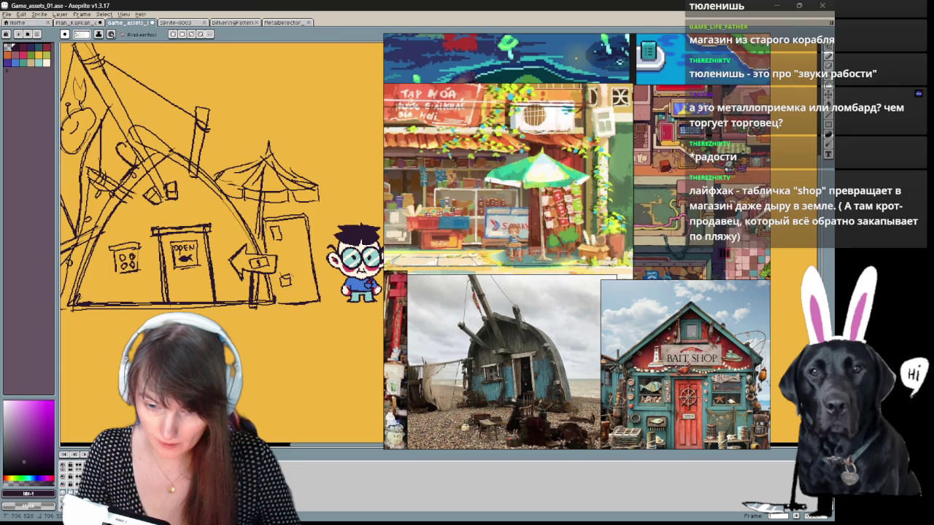
pyautogui.moveTo(312, 166); pyautogui.dragTo(310, 179)
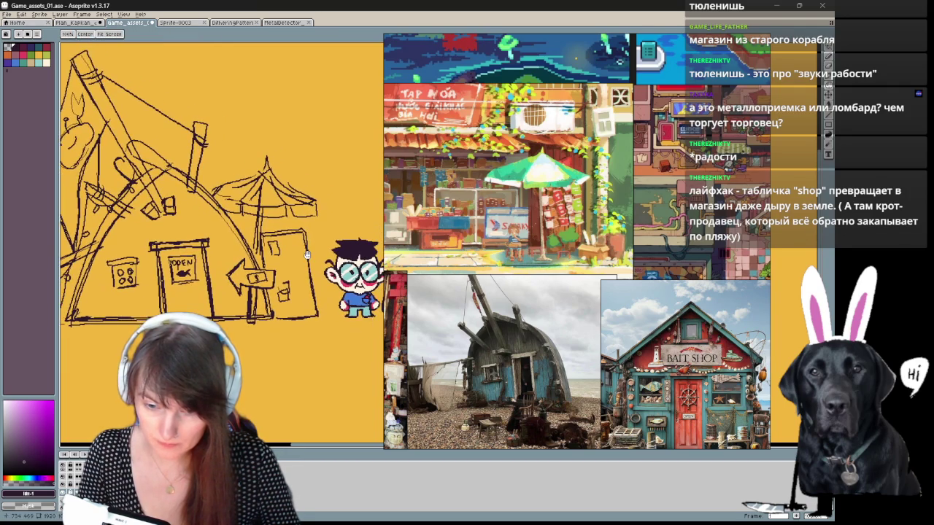
pyautogui.press('b')
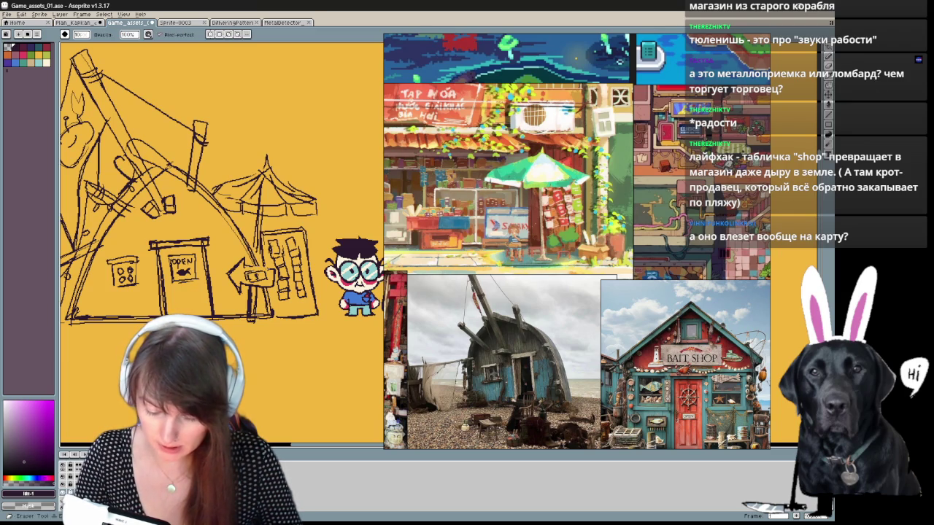
pyautogui.press('b')
pyautogui.press('b')
pyautogui.moveTo(285, 344)
pyautogui.mouseDown()
pyautogui.moveTo(323, 384)
pyautogui.moveTo(235, 384)
pyautogui.mouseUp()
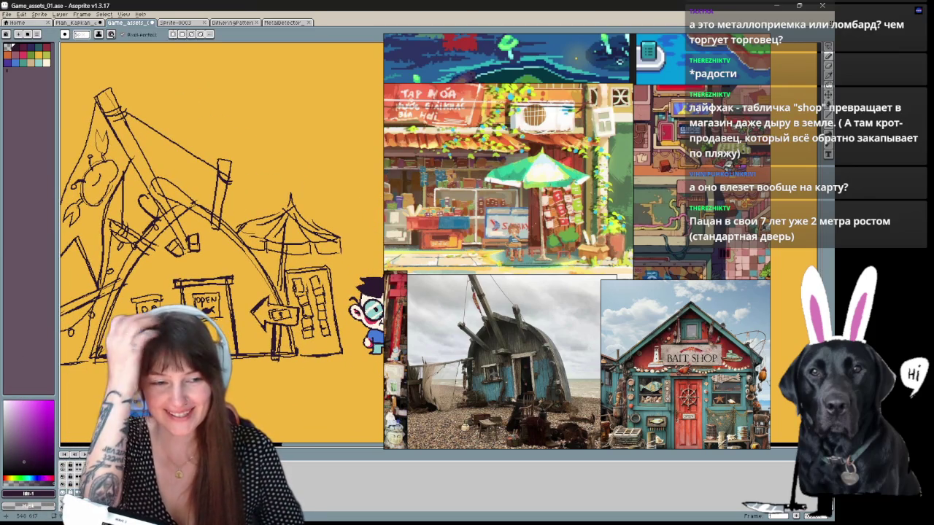
# Step: Move the house sketch layer so it sits beside the character in the beach scene
pyautogui.scroll(2, 270, 327)
pyautogui.scroll(-3, 270, 327)
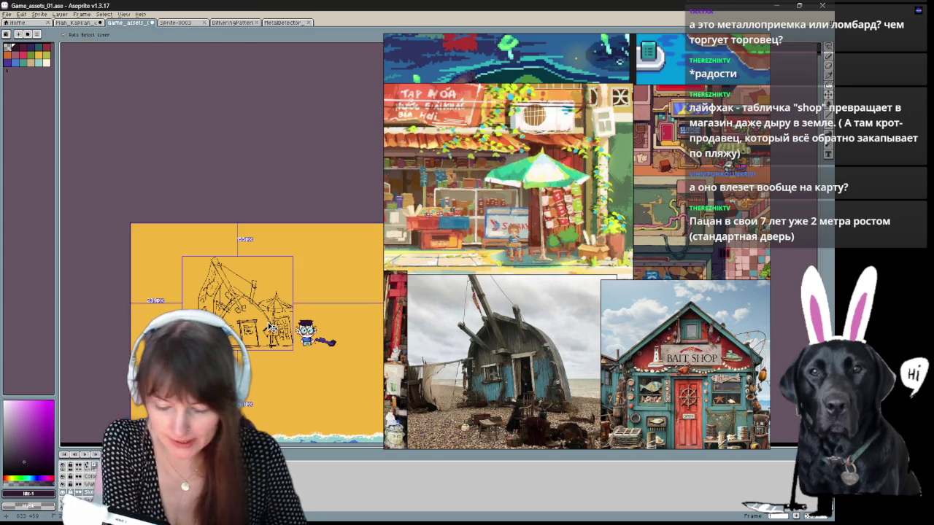
pyautogui.scroll(1, 152, 277)
pyautogui.moveTo(152, 276)
pyautogui.mouseDown()
pyautogui.moveTo(176, 286)
pyautogui.moveTo(153, 199)
pyautogui.moveTo(184, 253)
pyautogui.mouseUp()
pyautogui.press('v')
pyautogui.moveTo(133, 123); pyautogui.dragTo(191, 140)
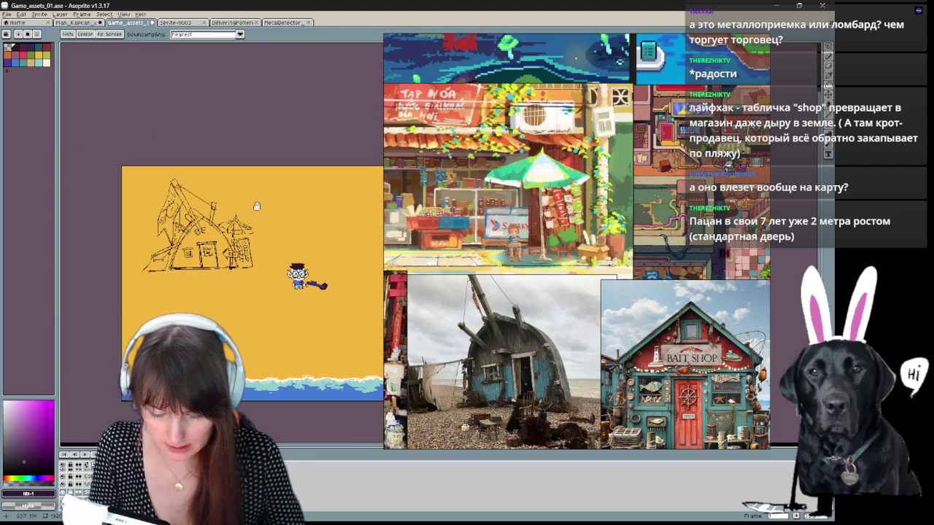
pyautogui.moveTo(251, 267); pyautogui.dragTo(219, 205)
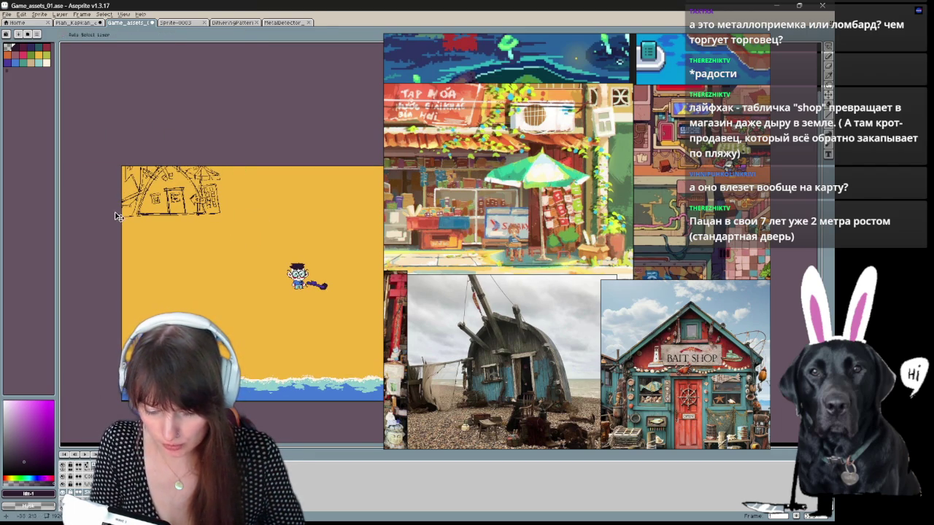
pyautogui.moveTo(117, 216); pyautogui.dragTo(48, 189)
pyautogui.moveTo(157, 228)
pyautogui.mouseDown()
pyautogui.moveTo(178, 283)
pyautogui.moveTo(234, 295)
pyautogui.mouseUp()
pyautogui.moveTo(220, 249)
pyautogui.mouseDown()
pyautogui.moveTo(247, 270)
pyautogui.moveTo(194, 236)
pyautogui.moveTo(100, 277)
pyautogui.moveTo(233, 250)
pyautogui.moveTo(250, 227)
pyautogui.mouseUp()
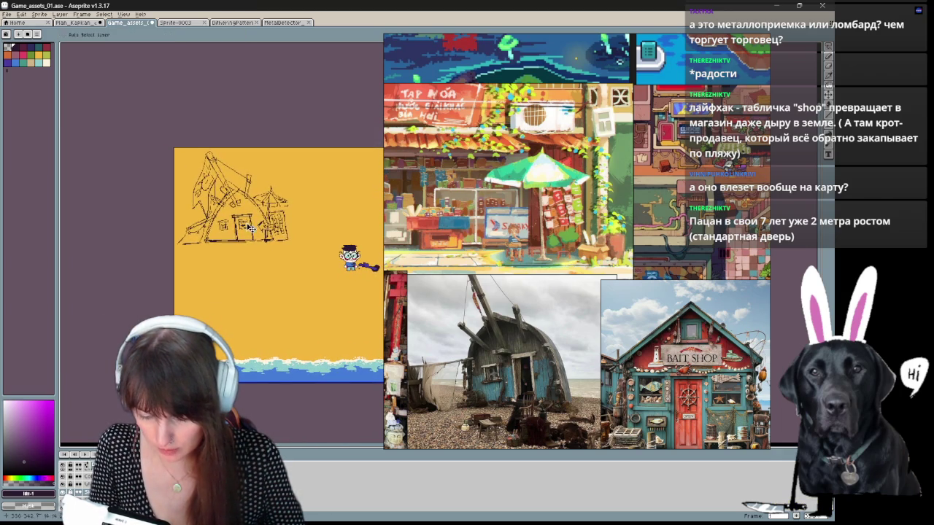
# Step: Reselect the house sketch, shift it down beside the character, apply the move and deselect
pyautogui.moveTo(291, 333)
pyautogui.mouseDown()
pyautogui.moveTo(140, 322)
pyautogui.moveTo(213, 335)
pyautogui.moveTo(179, 335)
pyautogui.moveTo(241, 321)
pyautogui.mouseUp()
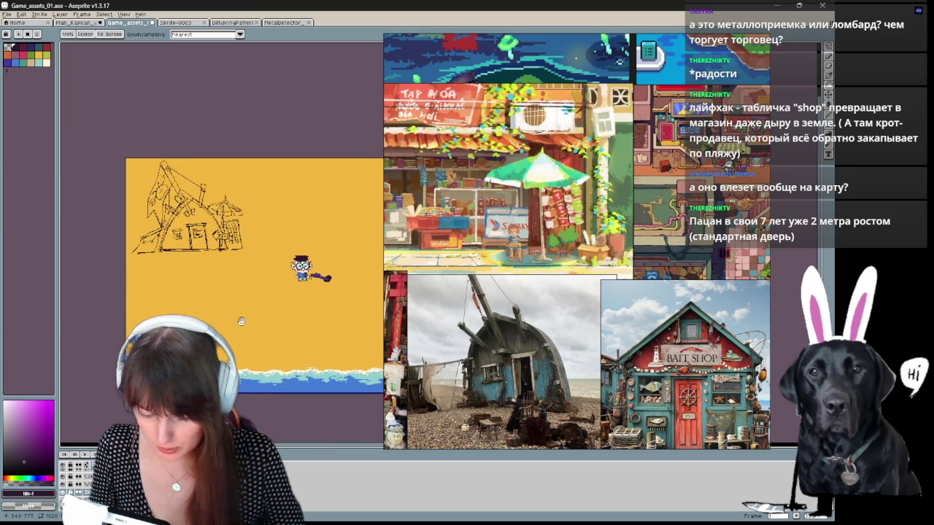
pyautogui.scroll(1, 229, 308)
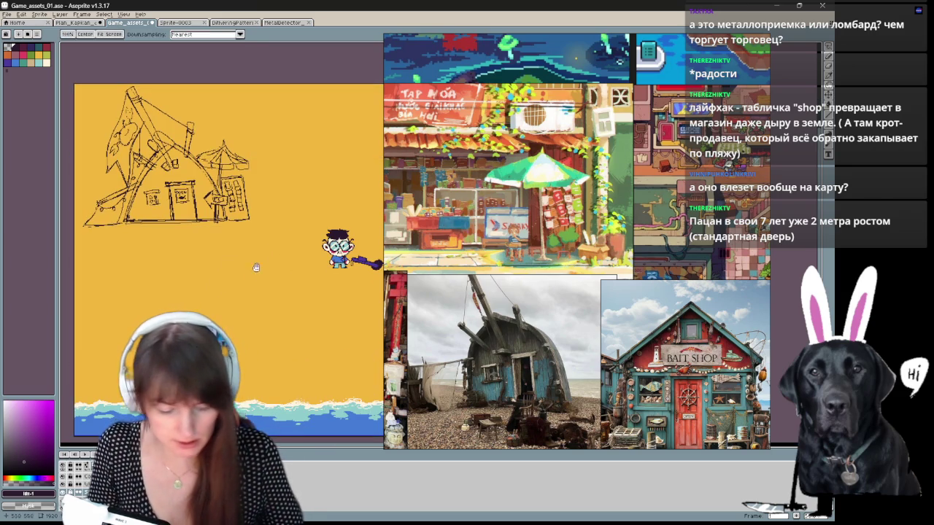
pyautogui.scroll(1, 256, 268)
pyautogui.moveTo(62, 114)
pyautogui.mouseDown()
pyautogui.moveTo(229, 257)
pyautogui.moveTo(146, 248)
pyautogui.moveTo(154, 205)
pyautogui.mouseUp()
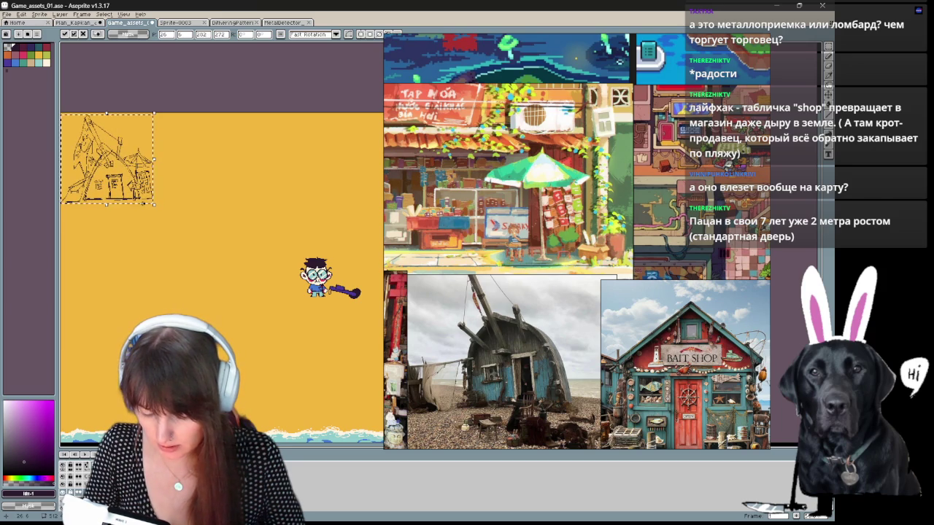
pyautogui.press('Escape')
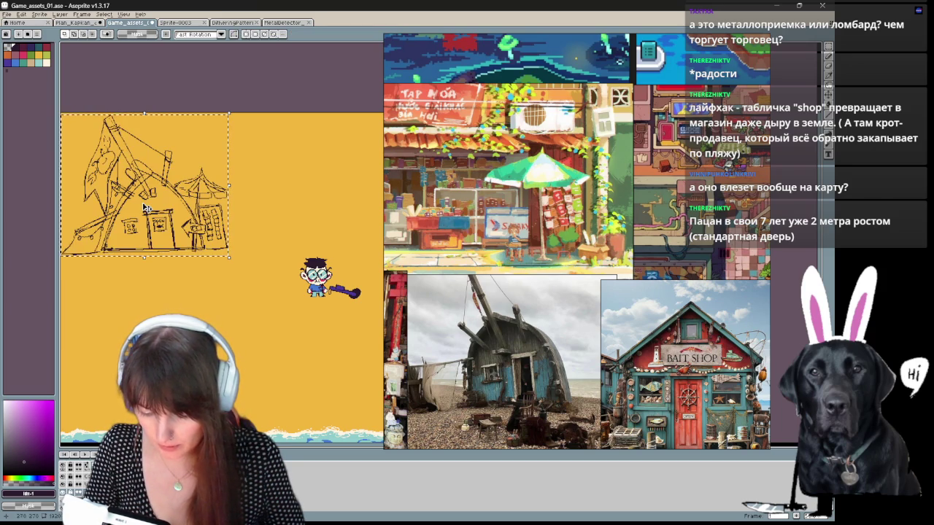
pyautogui.moveTo(202, 232); pyautogui.dragTo(250, 268)
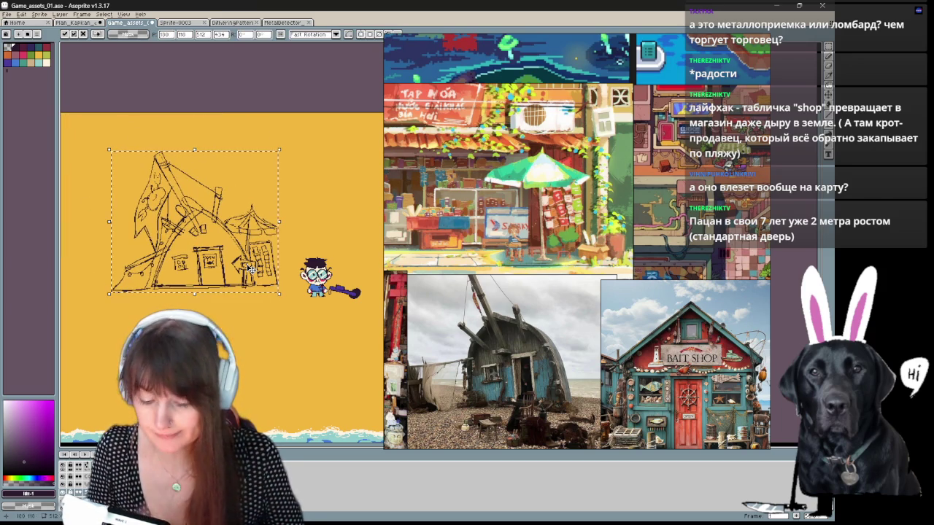
pyautogui.scroll(1, 250, 268)
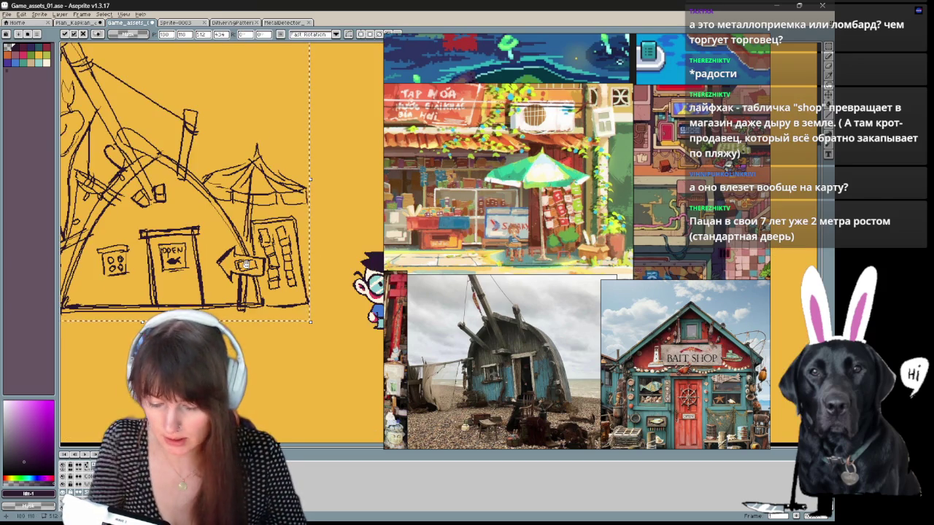
pyautogui.scroll(1, 245, 264)
pyautogui.scroll(-1, 241, 348)
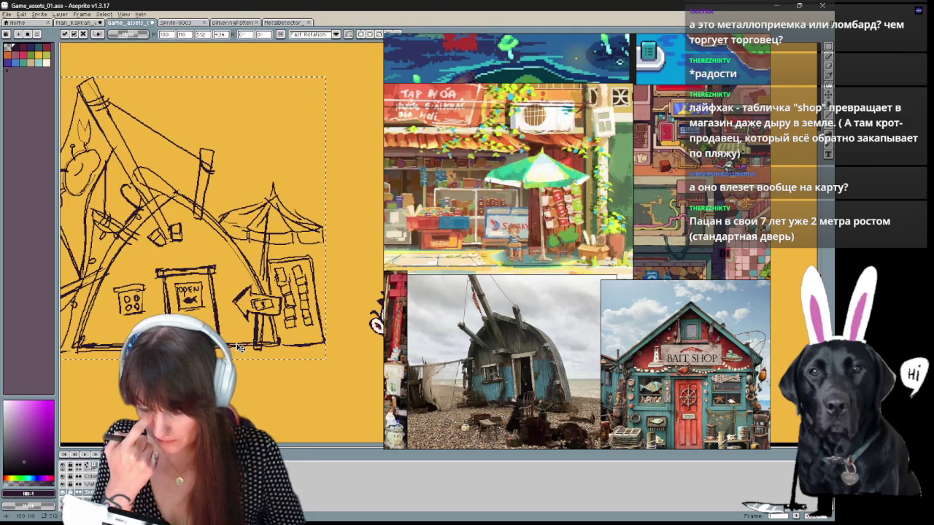
pyautogui.press('Return')
pyautogui.scroll(-1, 339, 342)
pyautogui.hotkey('ctrl', 'd')
pyautogui.moveTo(136, 305); pyautogui.dragTo(205, 309)
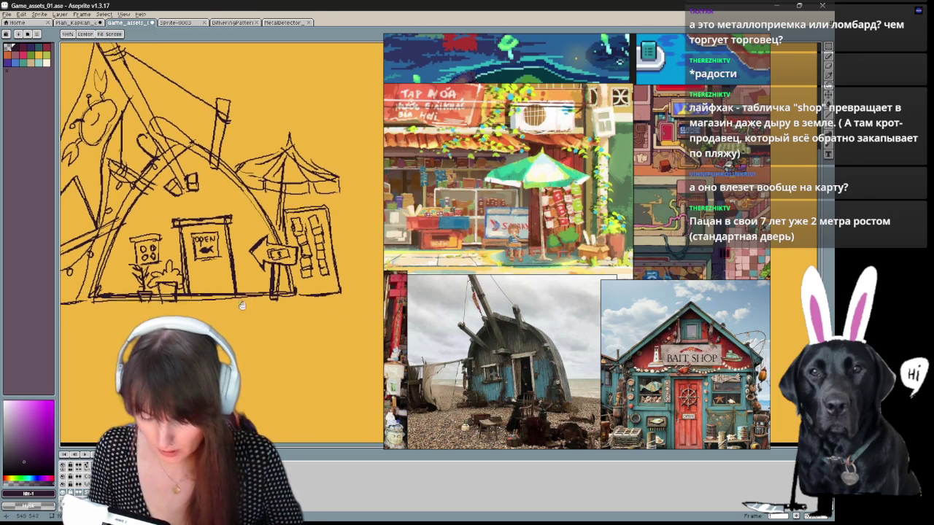
# Step: Toggle pencil and eraser while panning until the character sprite shows beside the shop sketch
pyautogui.moveTo(437, 296); pyautogui.dragTo(380, 270)
pyautogui.press('e')
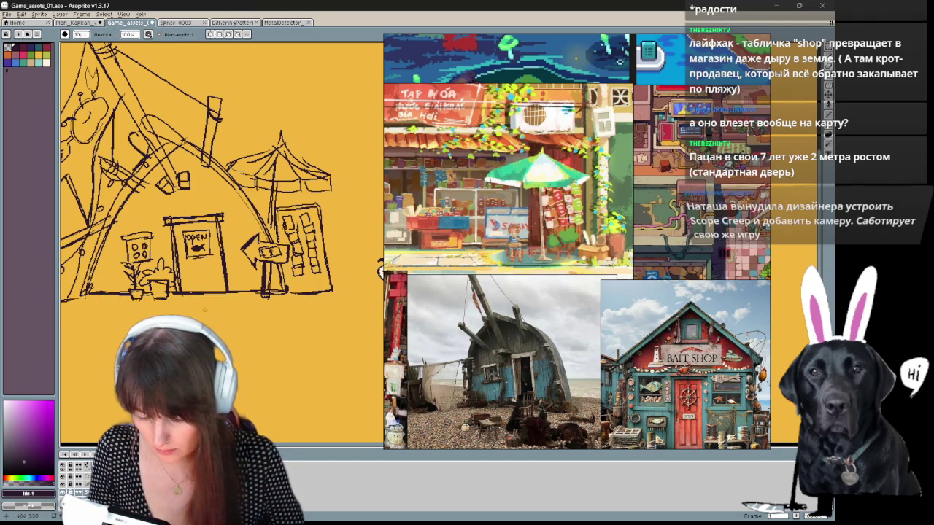
pyautogui.hotkey('ctrl', 'z')
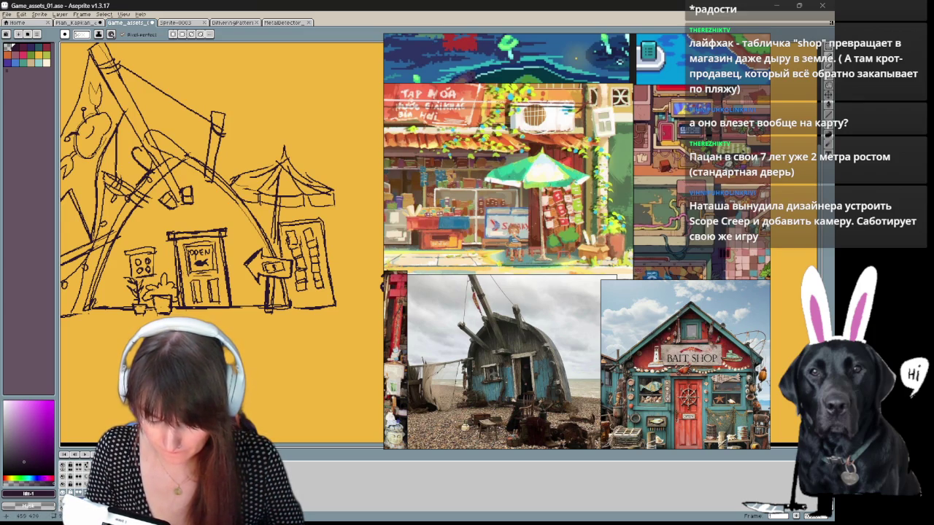
pyautogui.press('e')
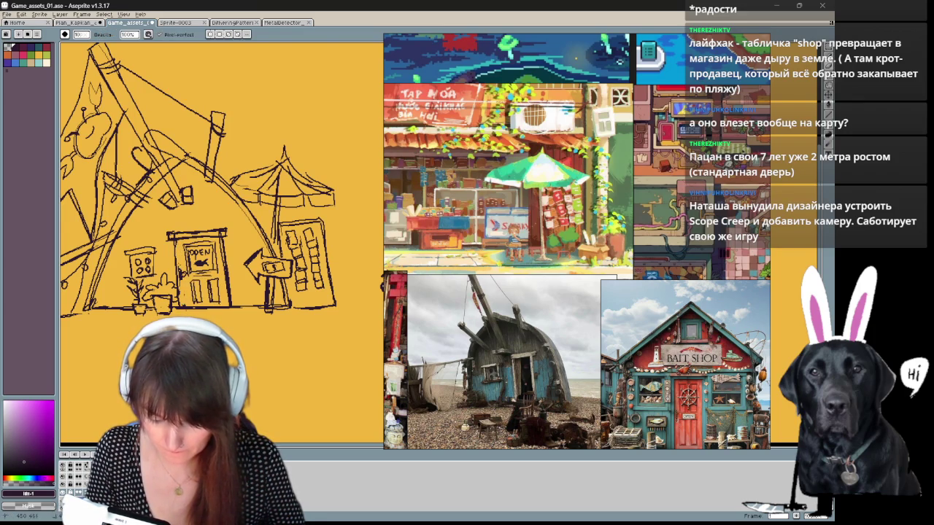
pyautogui.press('b')
pyautogui.moveTo(215, 352); pyautogui.dragTo(302, 387)
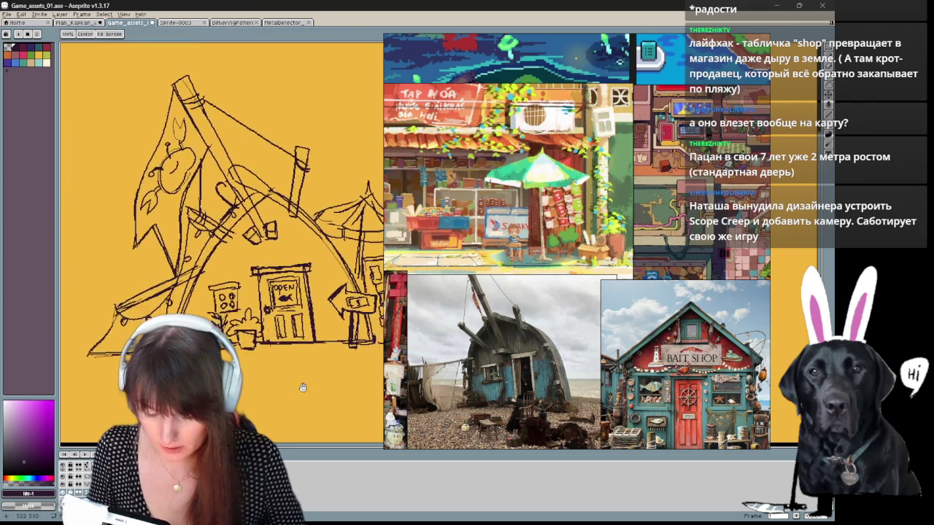
pyautogui.moveTo(291, 350); pyautogui.dragTo(182, 347)
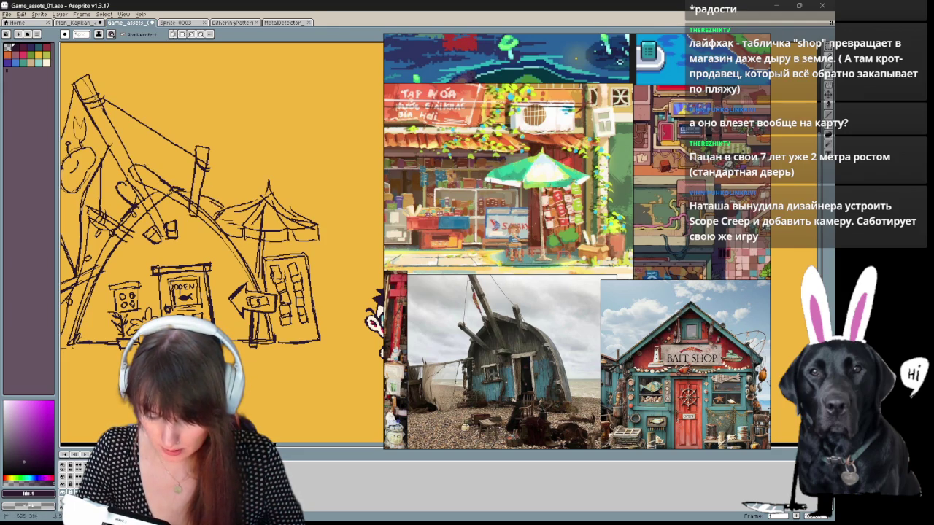
pyautogui.press('e')
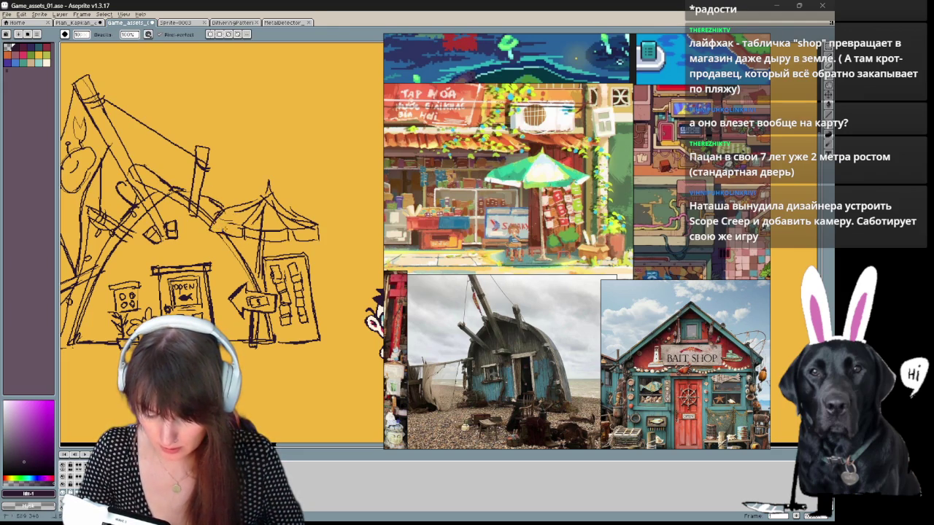
pyautogui.press('b')
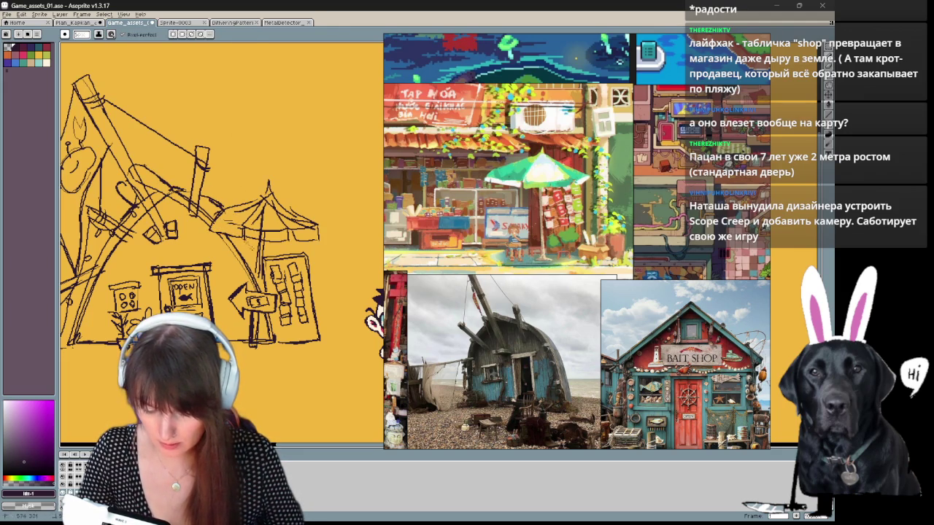
pyautogui.press('e')
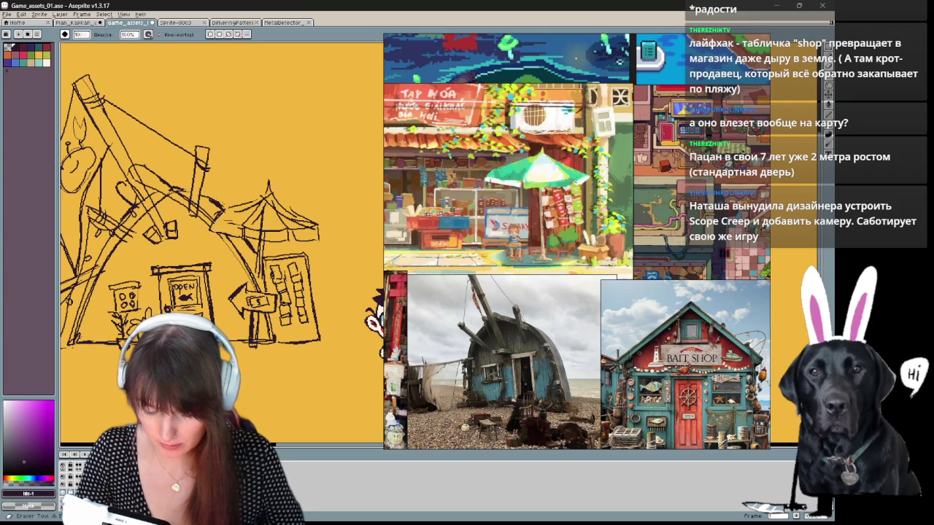
pyautogui.moveTo(219, 219); pyautogui.dragTo(195, 214)
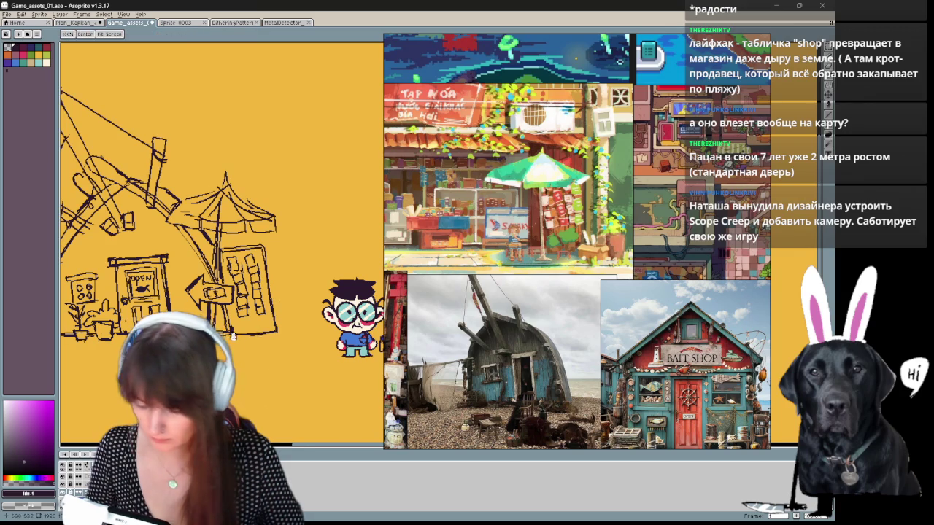
# Step: Bring the roof flag into view and touch up its edge with pencil and eraser
pyautogui.moveTo(259, 379); pyautogui.dragTo(233, 369)
pyautogui.click(604, 332)
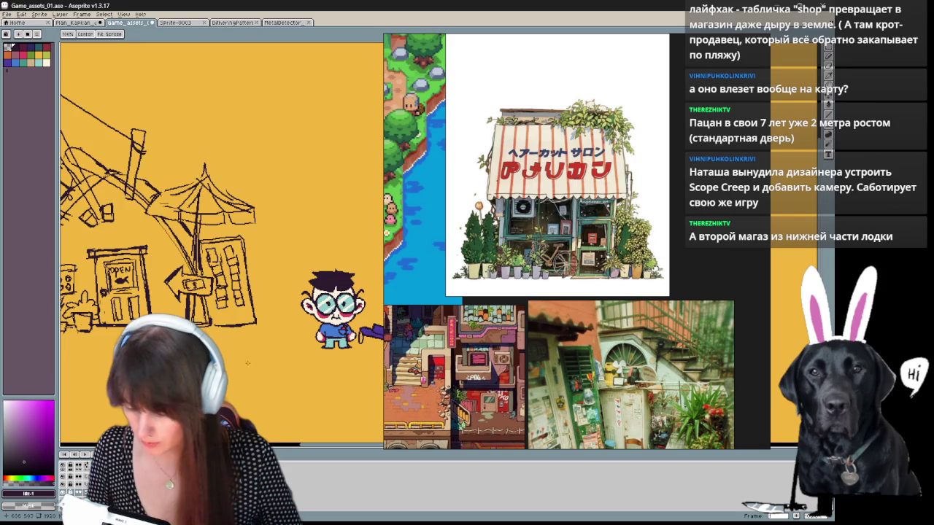
pyautogui.moveTo(114, 336); pyautogui.dragTo(281, 295)
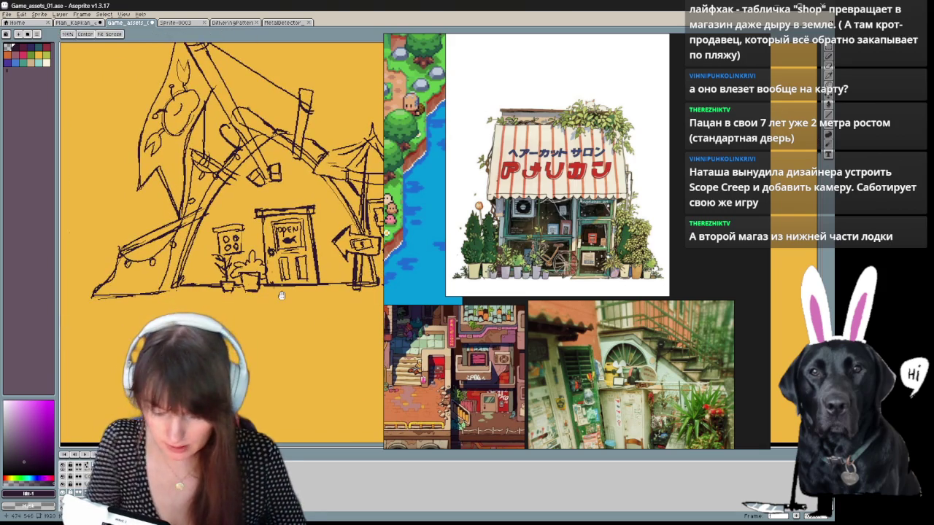
pyautogui.moveTo(285, 299); pyautogui.dragTo(238, 336)
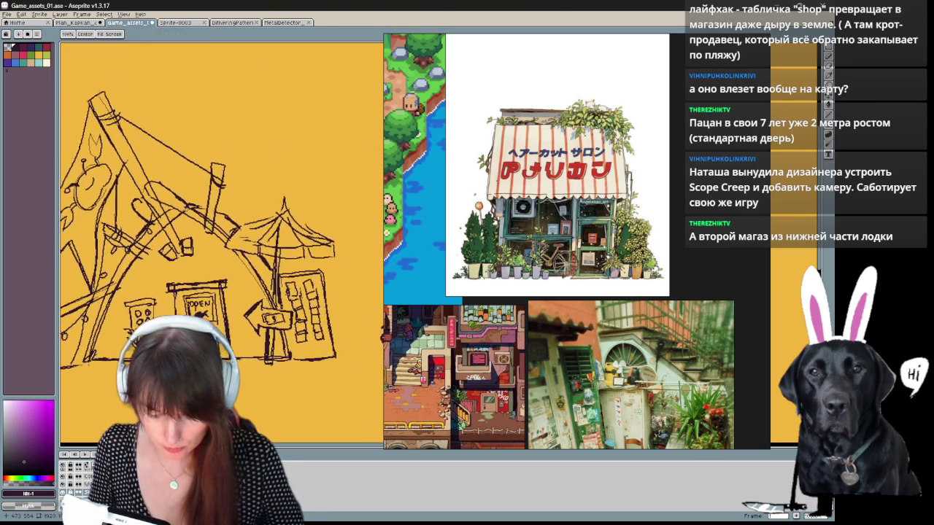
pyautogui.moveTo(298, 353); pyautogui.dragTo(310, 357)
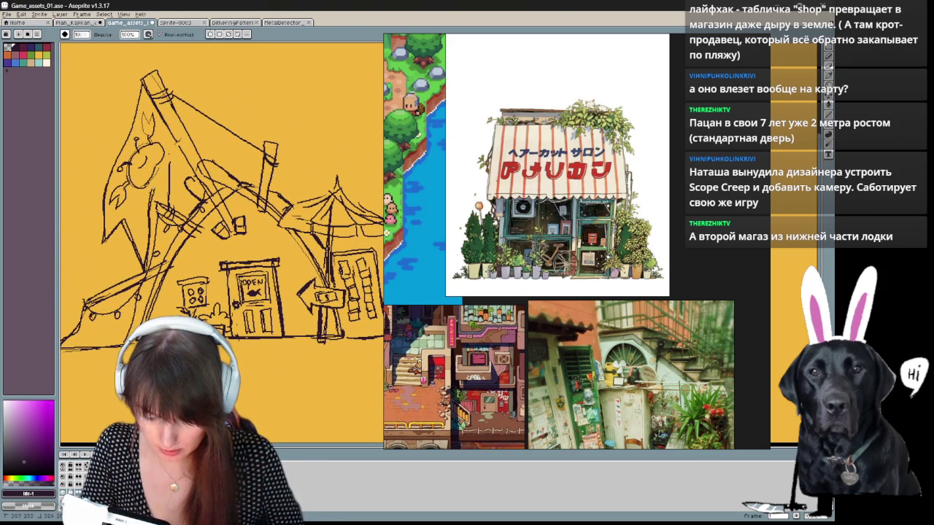
pyautogui.moveTo(138, 103); pyautogui.dragTo(140, 135)
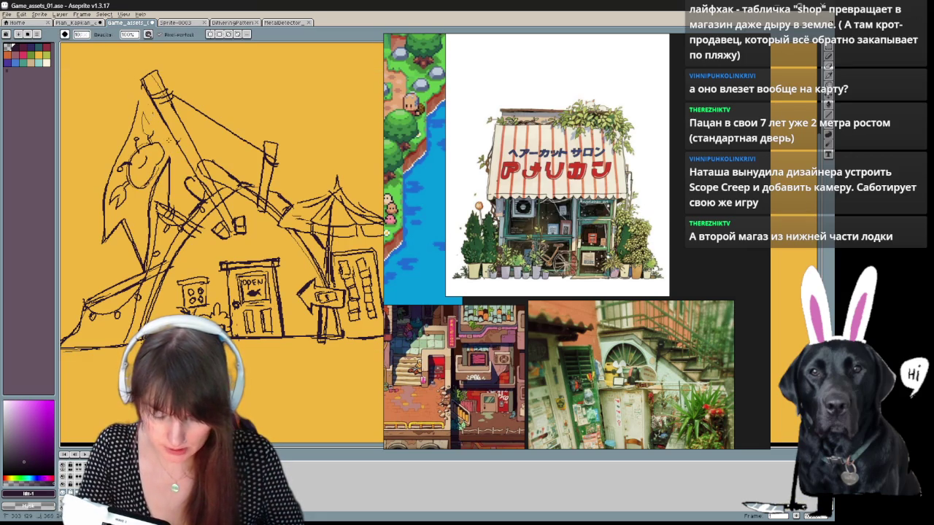
pyautogui.moveTo(167, 175); pyautogui.dragTo(151, 138)
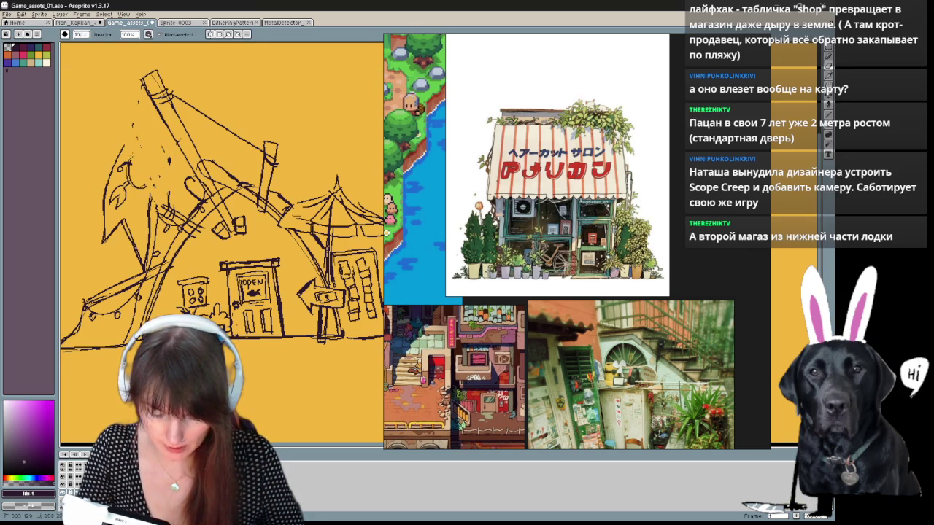
# Step: Lasso the flag on the shop roof and delete it
pyautogui.press('q')
pyautogui.moveTo(150, 262); pyautogui.dragTo(140, 255)
pyautogui.press('Delete')
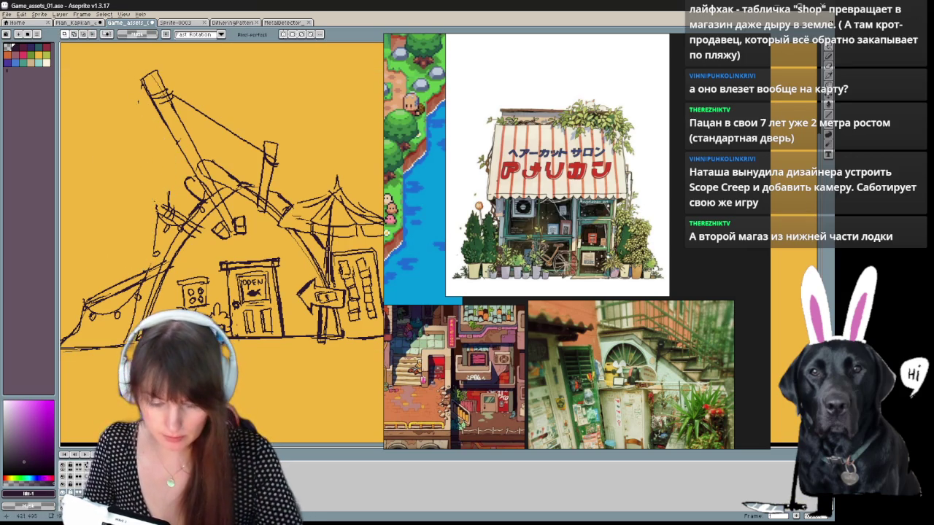
pyautogui.press('h')
pyautogui.moveTo(248, 379)
pyautogui.mouseDown()
pyautogui.moveTo(245, 358)
pyautogui.moveTo(225, 394)
pyautogui.moveTo(237, 370)
pyautogui.mouseUp()
pyautogui.press('q')
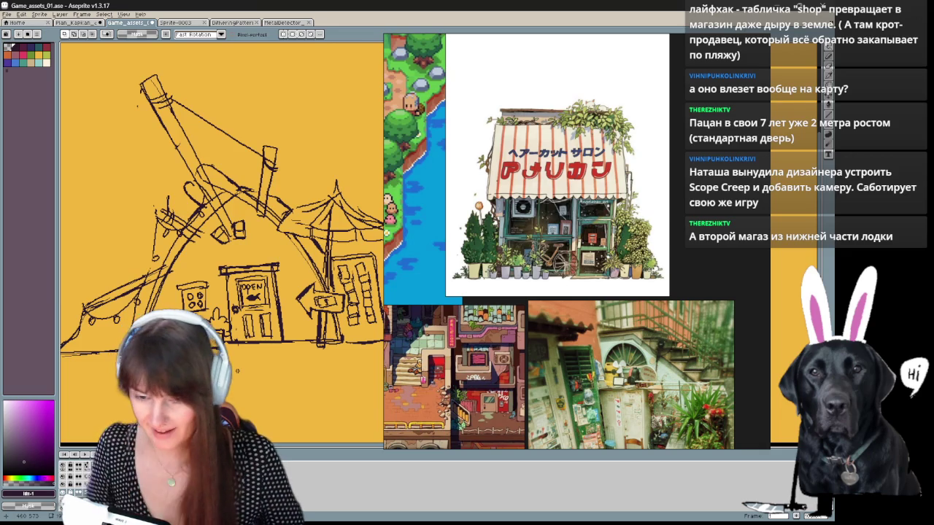
pyautogui.press('space')
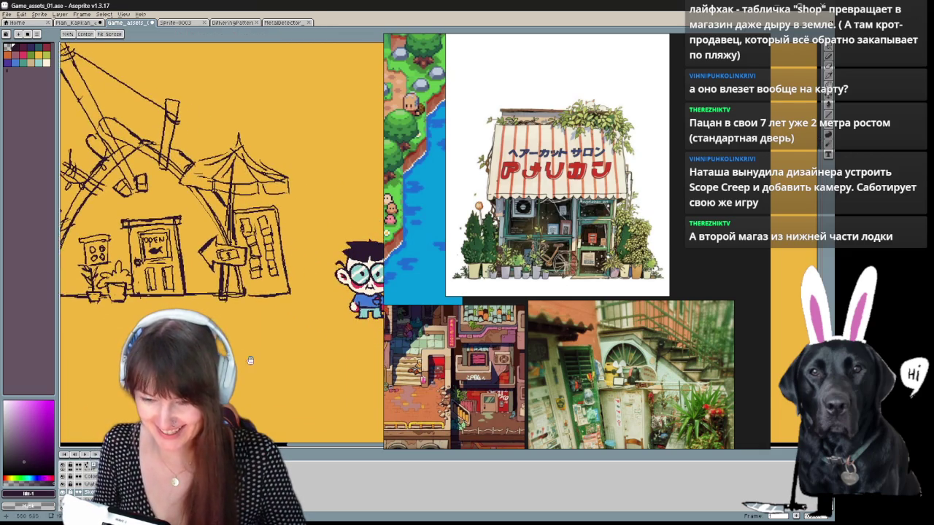
# Step: Zoom in close on the shop sketch and set up a smaller pencil brush
pyautogui.moveTo(292, 218); pyautogui.dragTo(120, 157)
pyautogui.moveTo(219, 219); pyautogui.dragTo(241, 222)
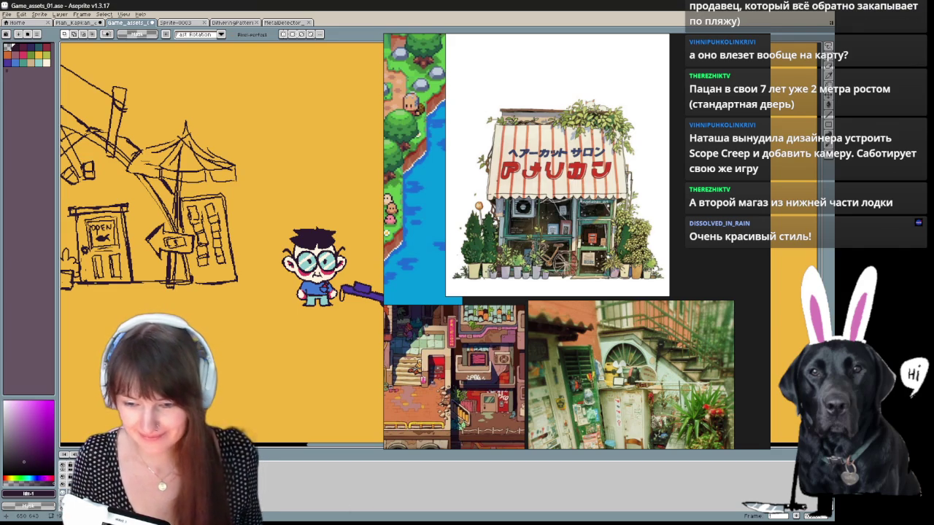
pyautogui.moveTo(255, 356)
pyautogui.mouseDown()
pyautogui.moveTo(271, 358)
pyautogui.moveTo(302, 413)
pyautogui.mouseUp()
pyautogui.scroll(2, 270, 357)
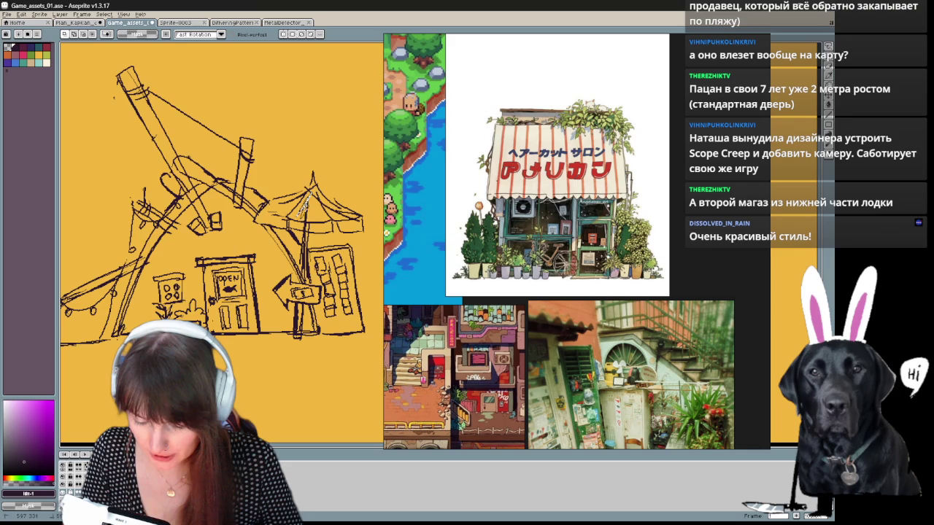
pyautogui.press('b')
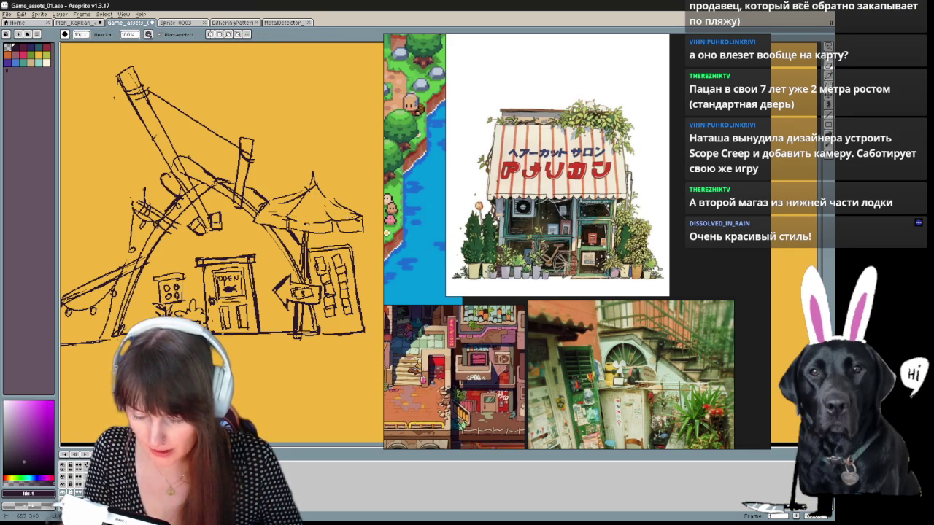
pyautogui.press('b')
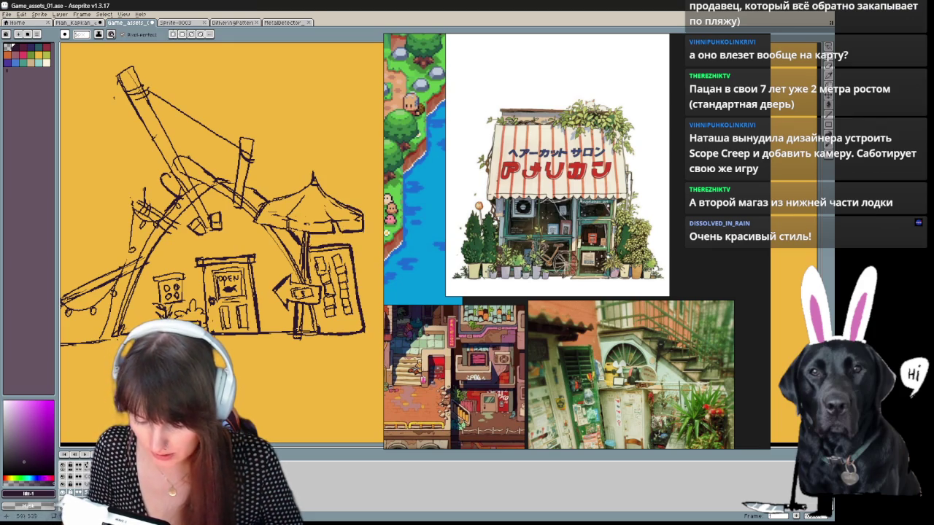
pyautogui.press('e')
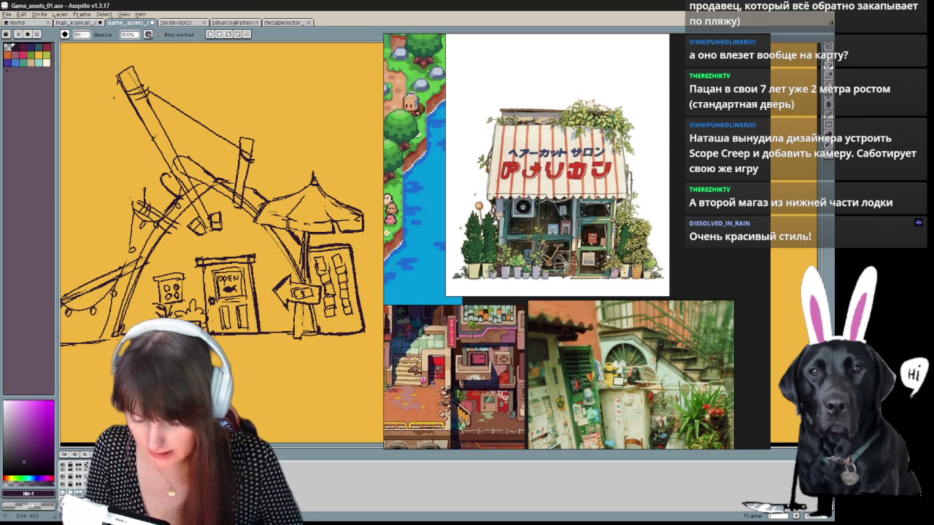
# Step: Lasso the arrow sign and reposition it just right of the door
pyautogui.press('m')
pyautogui.moveTo(289, 279)
pyautogui.mouseDown()
pyautogui.moveTo(314, 300)
pyautogui.moveTo(300, 300)
pyautogui.mouseUp()
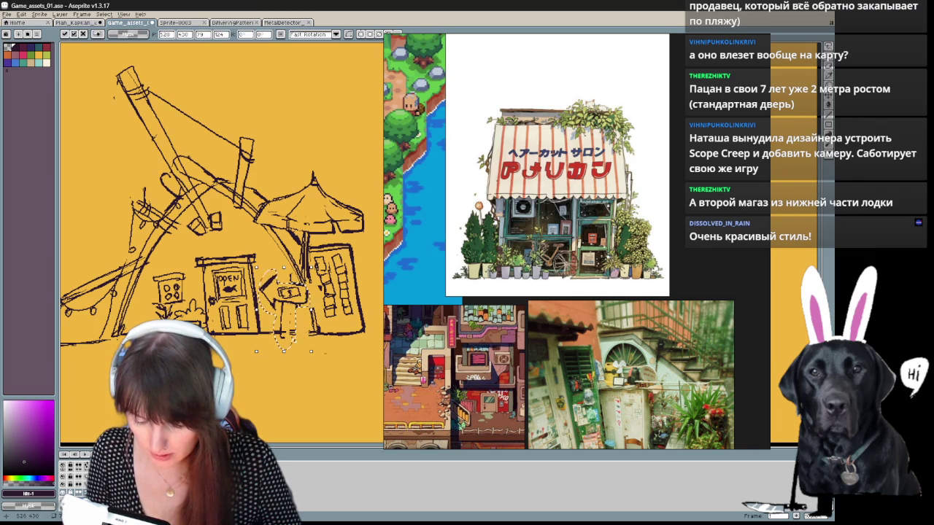
pyautogui.press('e')
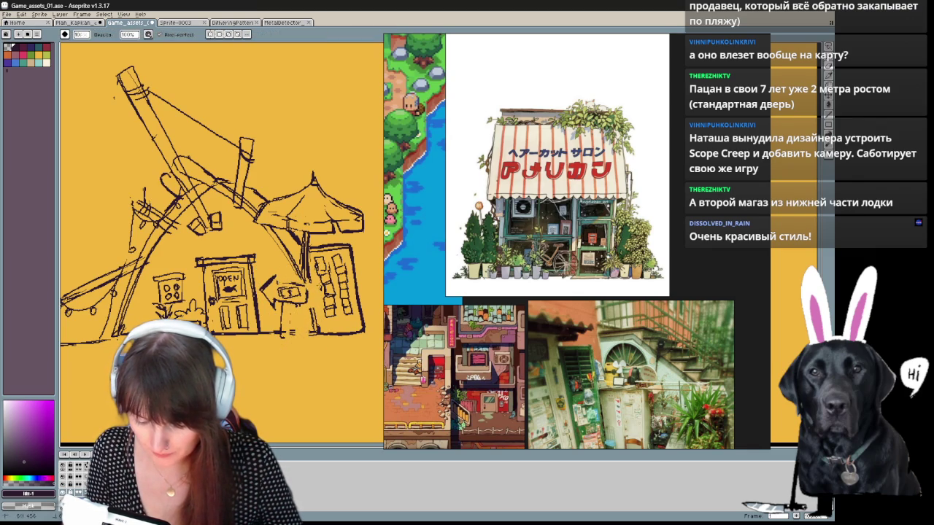
pyautogui.press('v')
pyautogui.press('b')
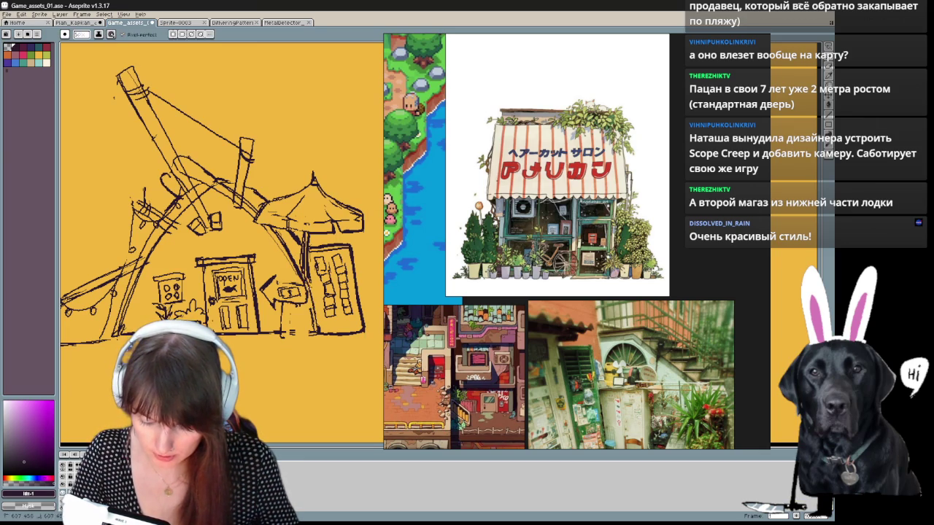
pyautogui.press('e')
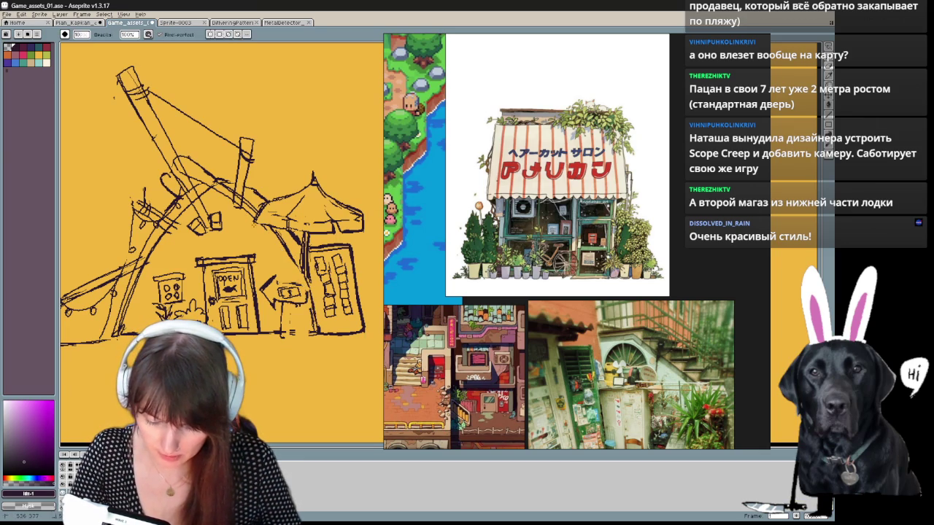
pyautogui.press('b')
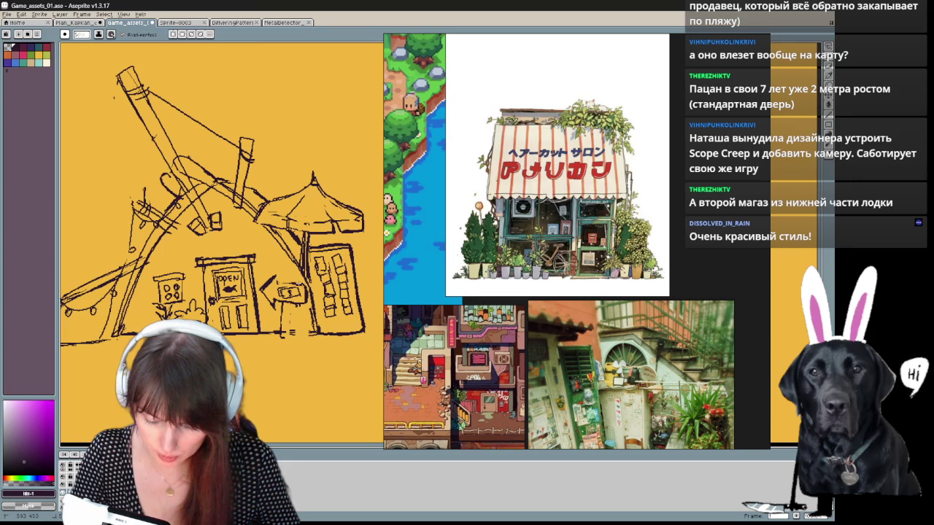
# Step: Draw a vertical post beneath the arrow sign and erase stray marks at its base
pyautogui.moveTo(291, 301); pyautogui.dragTo(289, 340)
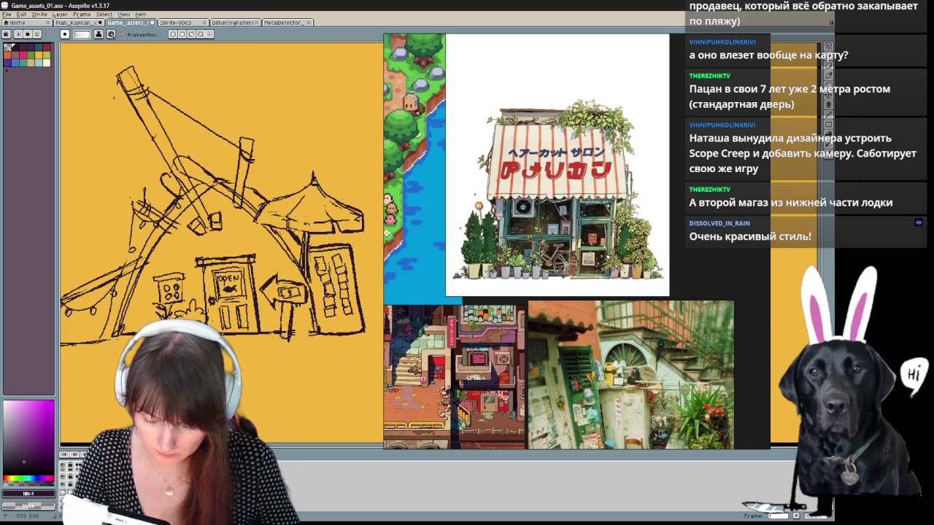
pyautogui.press('e')
pyautogui.press('b')
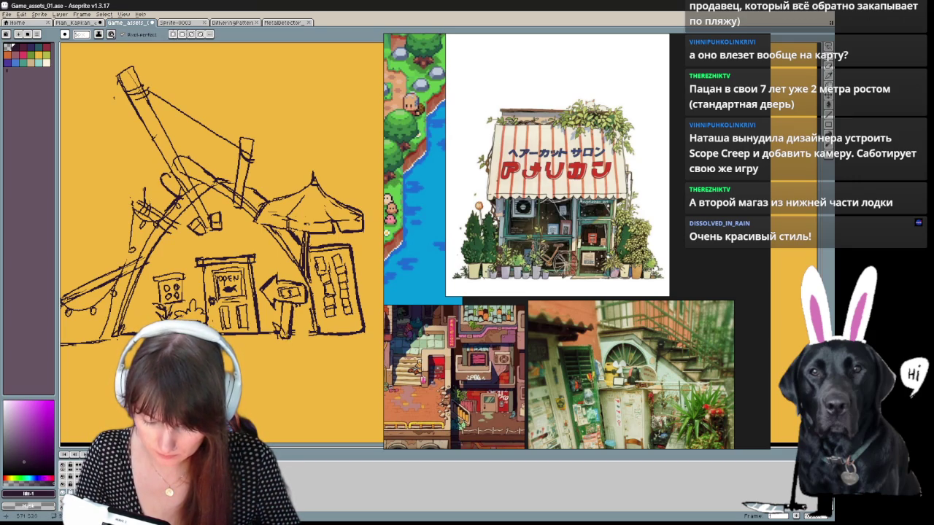
pyautogui.press('e')
pyautogui.moveTo(280, 333); pyautogui.dragTo(291, 337)
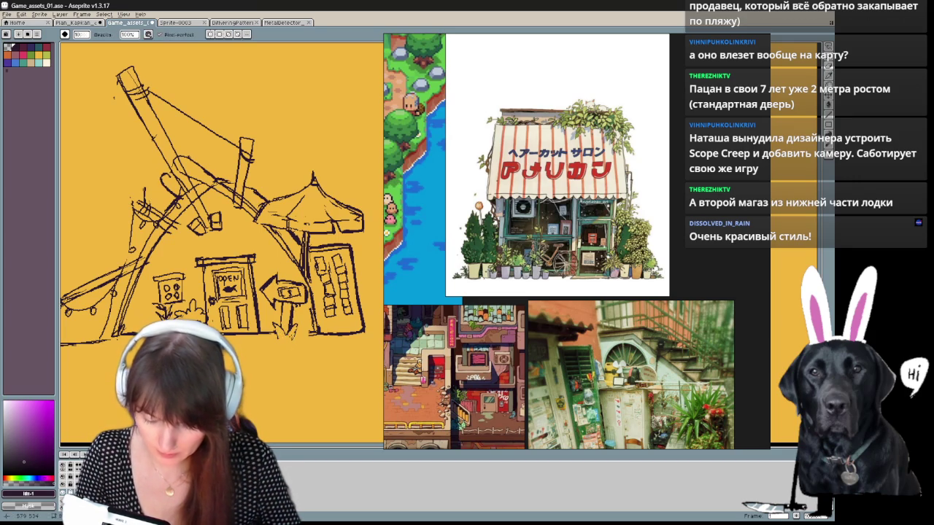
pyautogui.press('b')
pyautogui.scroll(3, 319, 367)
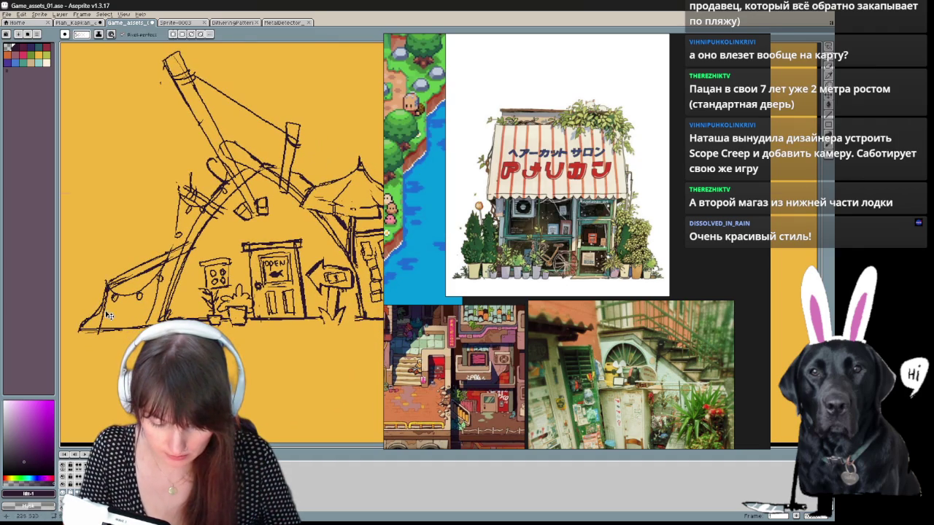
# Step: Draw a curved pencil line alongside the shop's arch, touching it up with the eraser
pyautogui.moveTo(108, 315); pyautogui.dragTo(93, 344)
pyautogui.moveTo(165, 275); pyautogui.dragTo(188, 235)
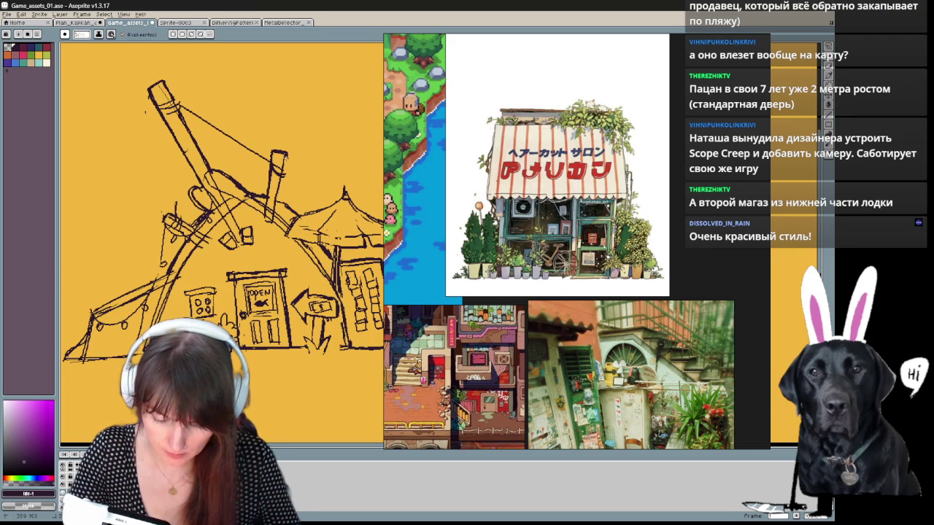
pyautogui.moveTo(330, 149); pyautogui.dragTo(257, 167)
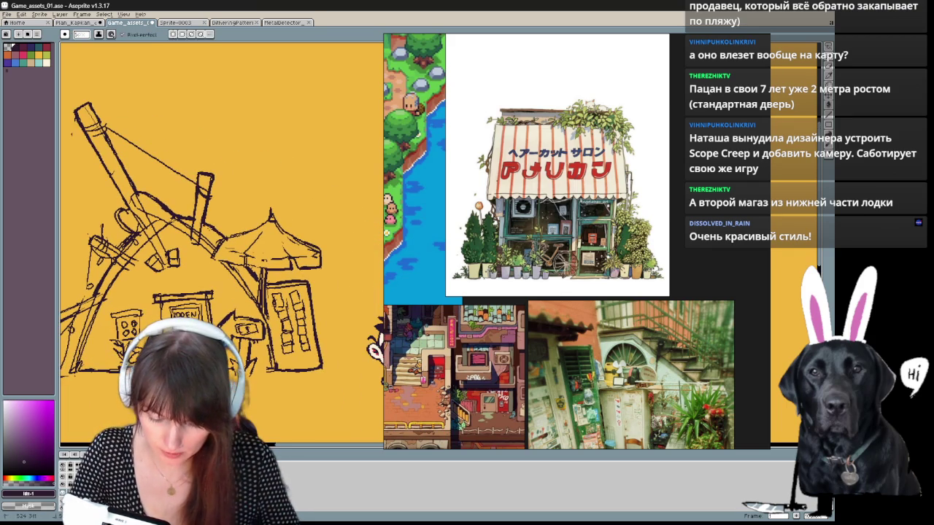
pyautogui.press('b')
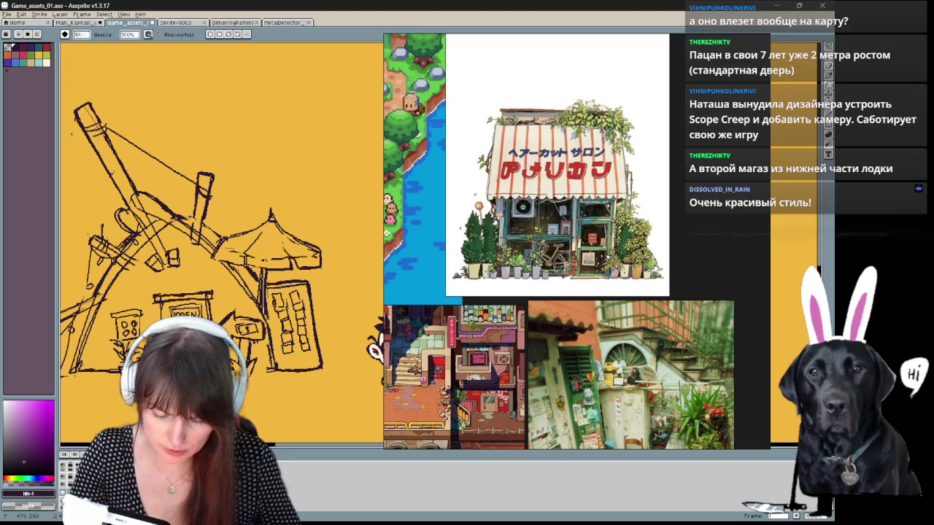
pyautogui.press('e')
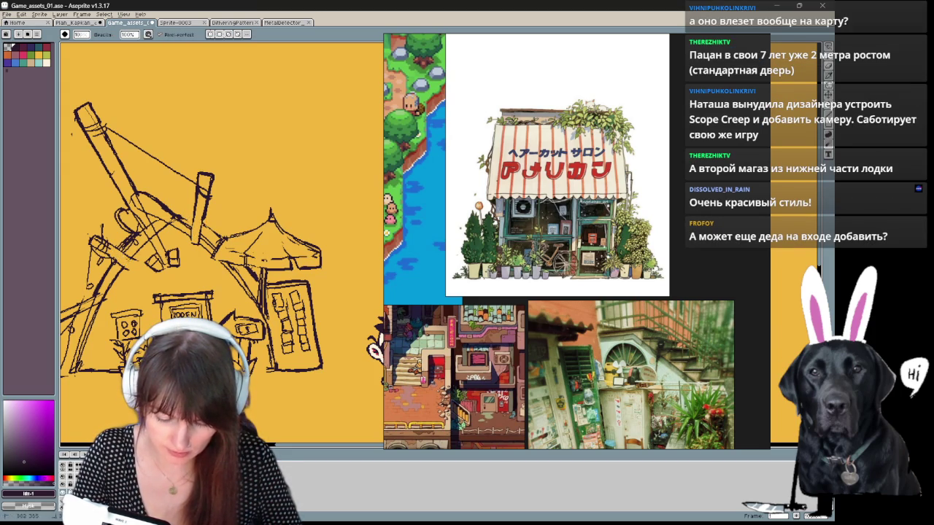
pyautogui.press('b')
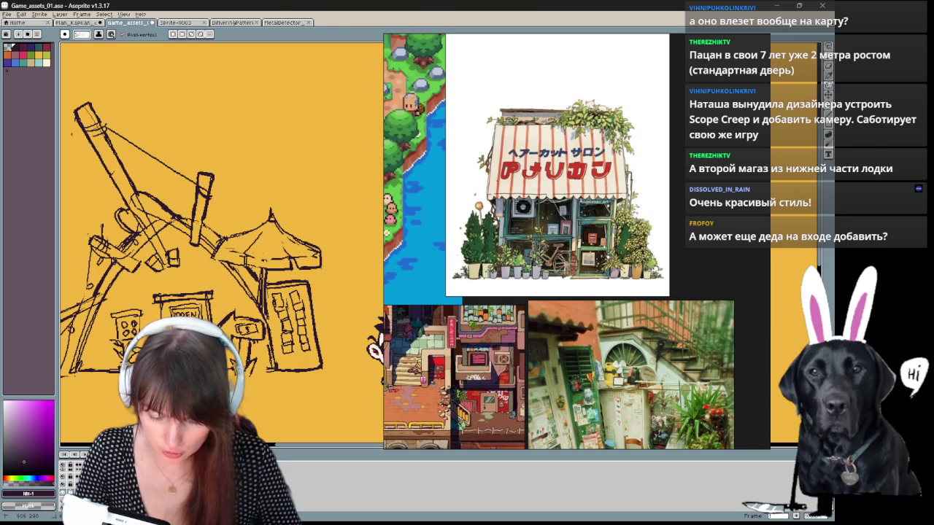
pyautogui.press('e')
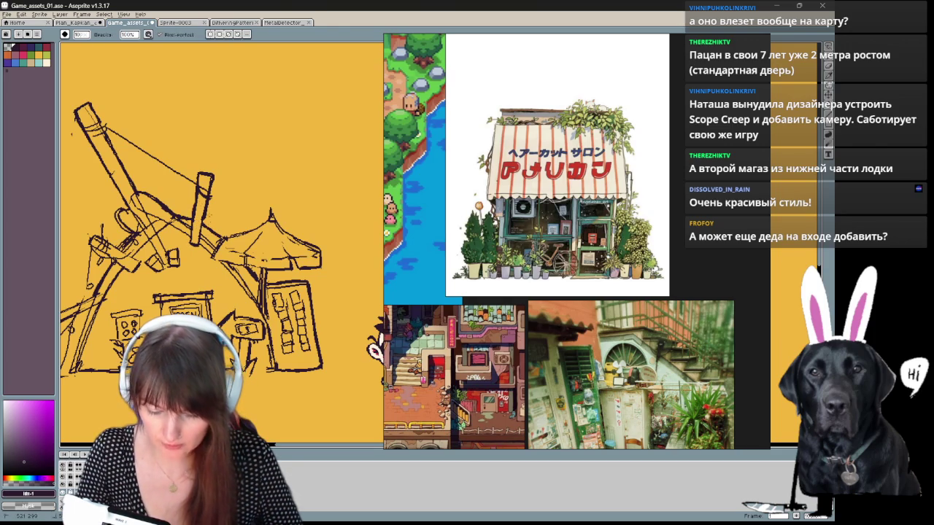
pyautogui.press('b')
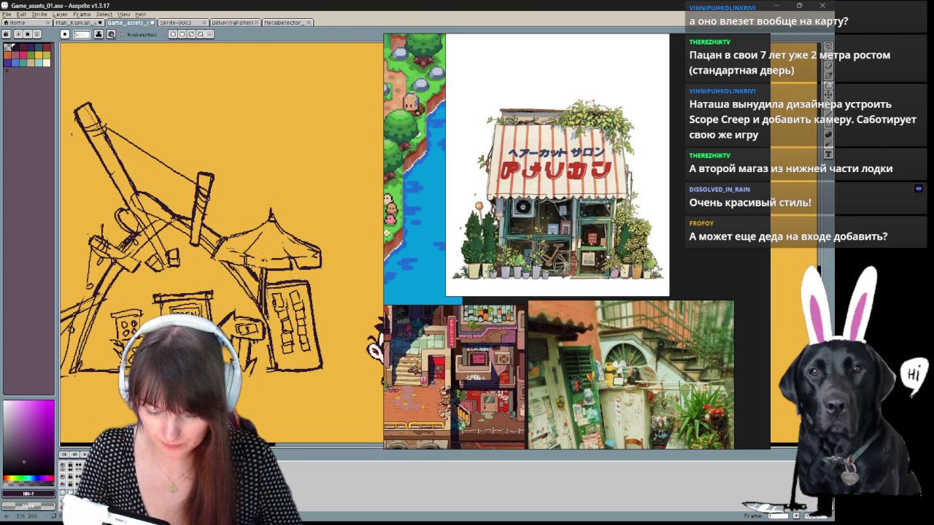
# Step: Restore the detailed shop sketch and shift it right and down
pyautogui.hotkey('ctrl', 'z')
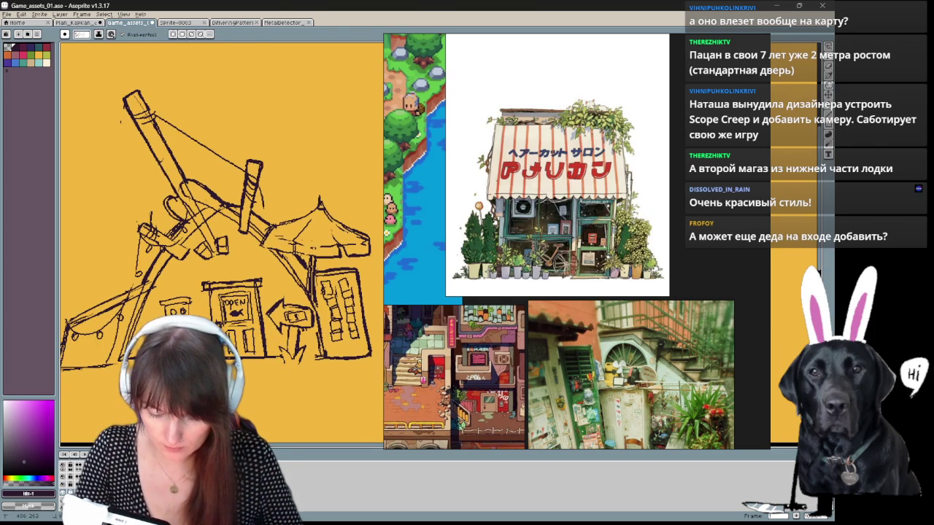
pyautogui.press('v')
pyautogui.scroll(-2, 236, 248)
pyautogui.scroll(2, 235, 248)
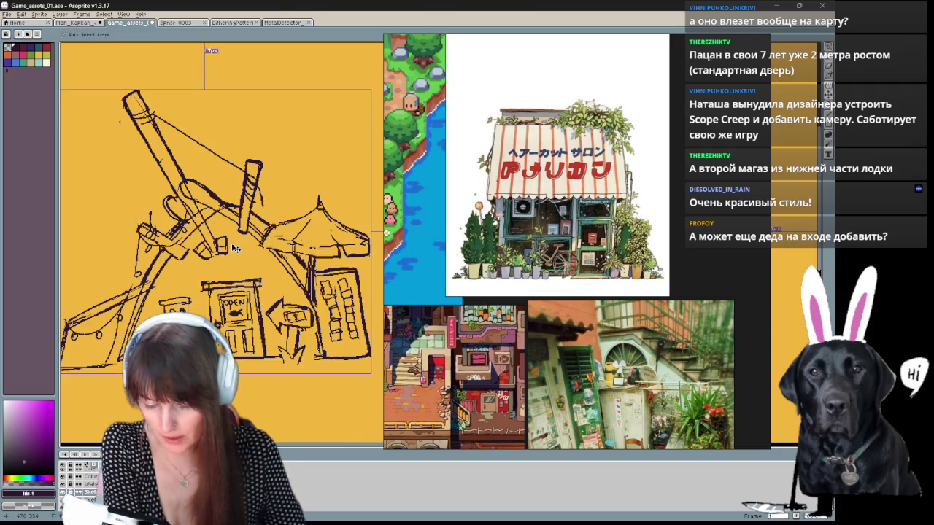
pyautogui.moveTo(236, 249); pyautogui.dragTo(281, 272)
pyautogui.press('b')
# Step: Undo the flag strokes beside the mast and redraw a shorter line there
pyautogui.press('e')
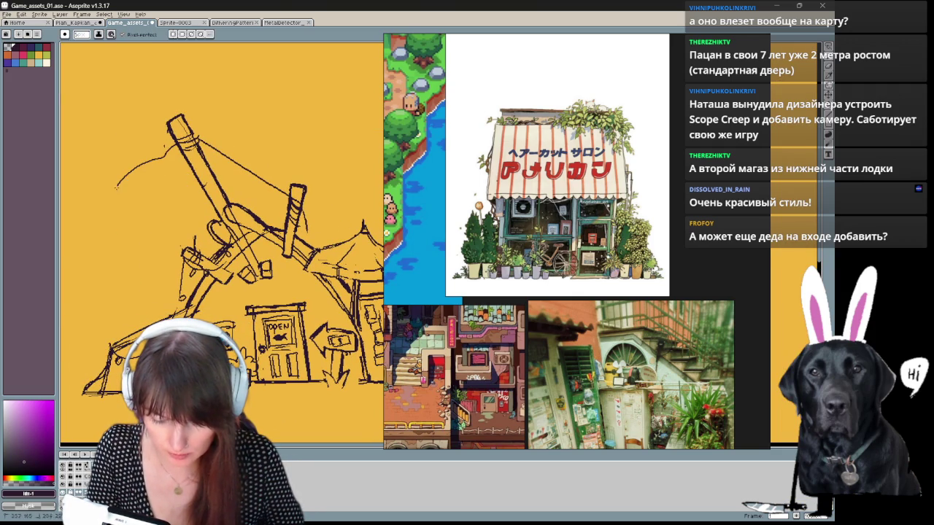
pyautogui.press('v')
pyautogui.hotkey('ctrl', 'z')
pyautogui.hotkey('ctrl', 'z')
pyautogui.hotkey('ctrl', 'z')
pyautogui.hotkey('ctrl', 'z')
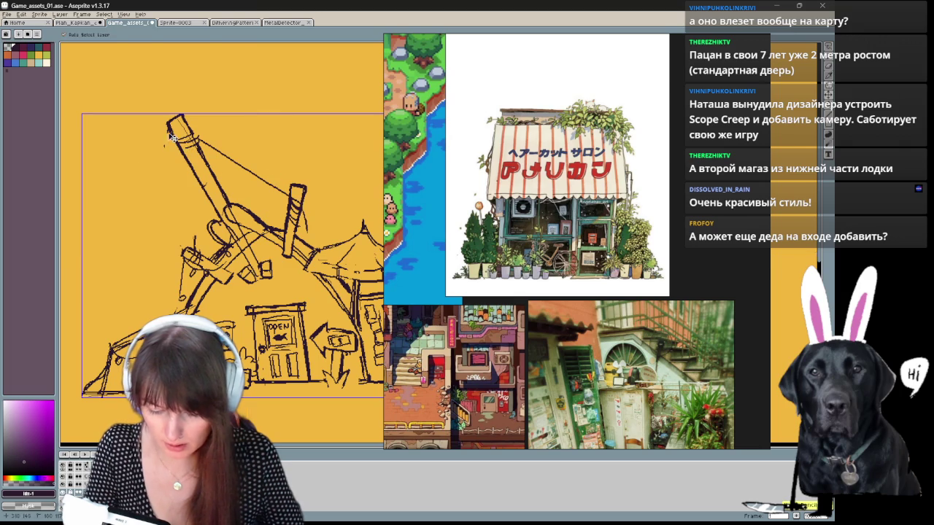
pyautogui.press('b')
pyautogui.moveTo(169, 140); pyautogui.dragTo(167, 174)
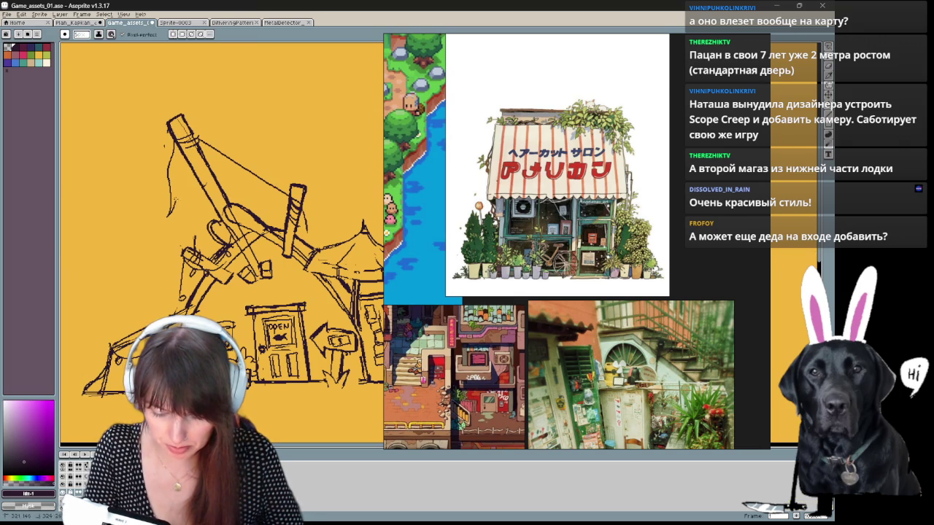
pyautogui.moveTo(219, 219); pyautogui.dragTo(210, 233)
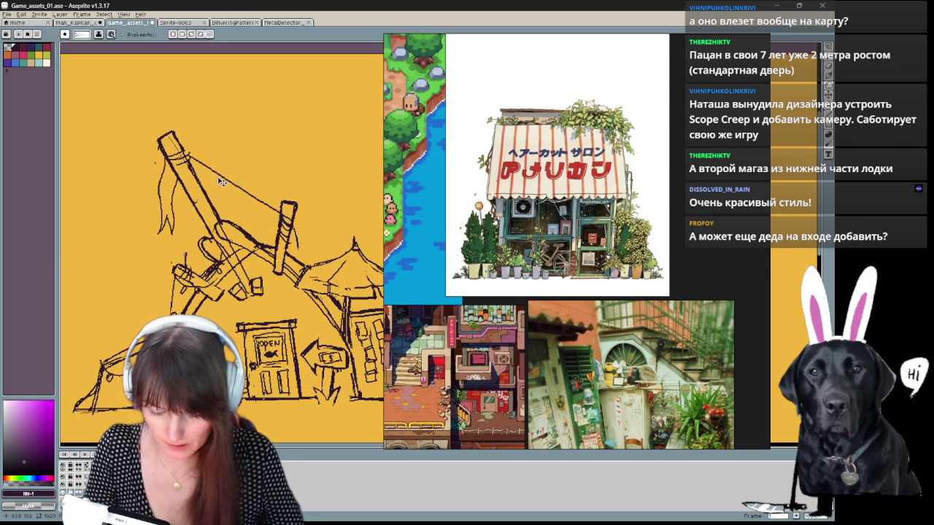
pyautogui.hotkey('ctrl', 'z')
pyautogui.hotkey('ctrl', 'z')
pyautogui.hotkey('ctrl', 'z')
pyautogui.moveTo(219, 218); pyautogui.dragTo(208, 205)
pyautogui.moveTo(159, 146); pyautogui.dragTo(157, 192)
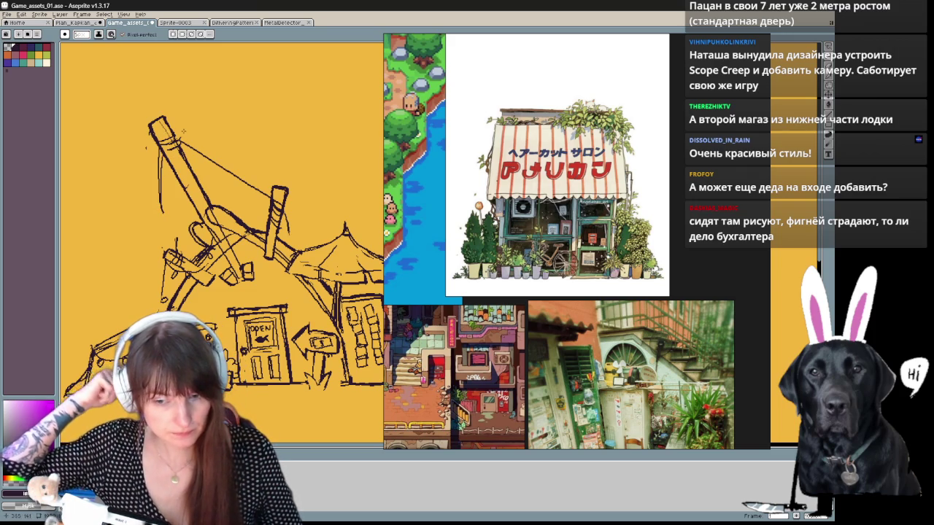
# Step: Redraw the potted plants left of the door as a rough bush
pyautogui.moveTo(290, 303)
pyautogui.mouseDown()
pyautogui.moveTo(264, 260)
pyautogui.moveTo(260, 273)
pyautogui.moveTo(229, 229)
pyautogui.mouseUp()
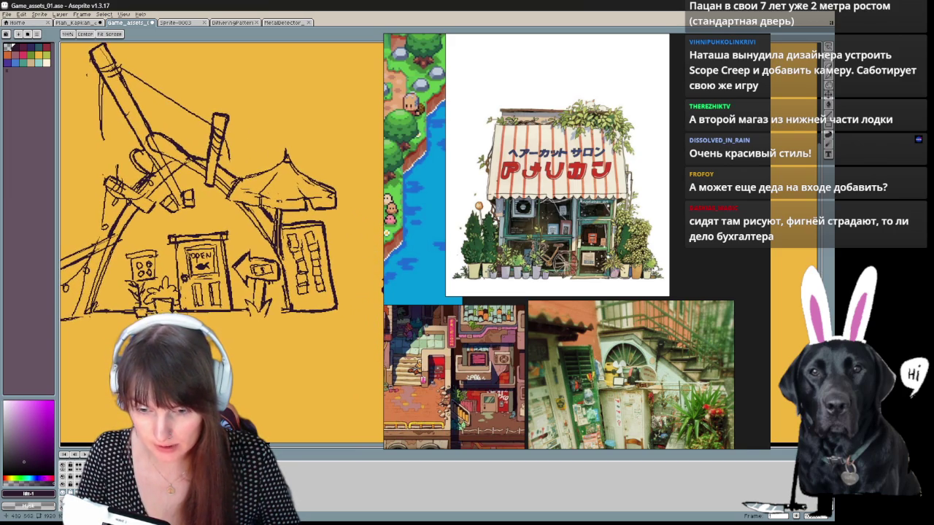
pyautogui.moveTo(229, 229); pyautogui.dragTo(253, 245)
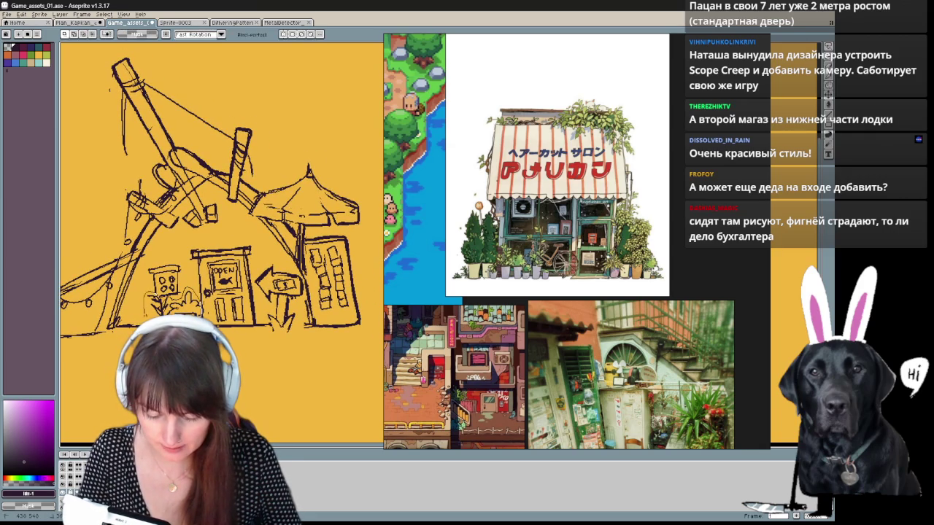
pyautogui.moveTo(175, 299); pyautogui.dragTo(142, 300)
pyautogui.press('e')
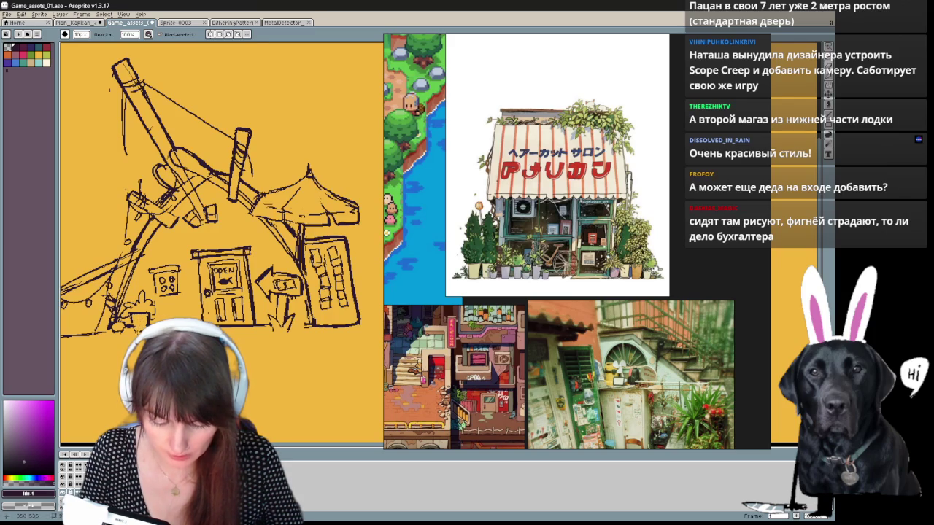
pyautogui.press('b')
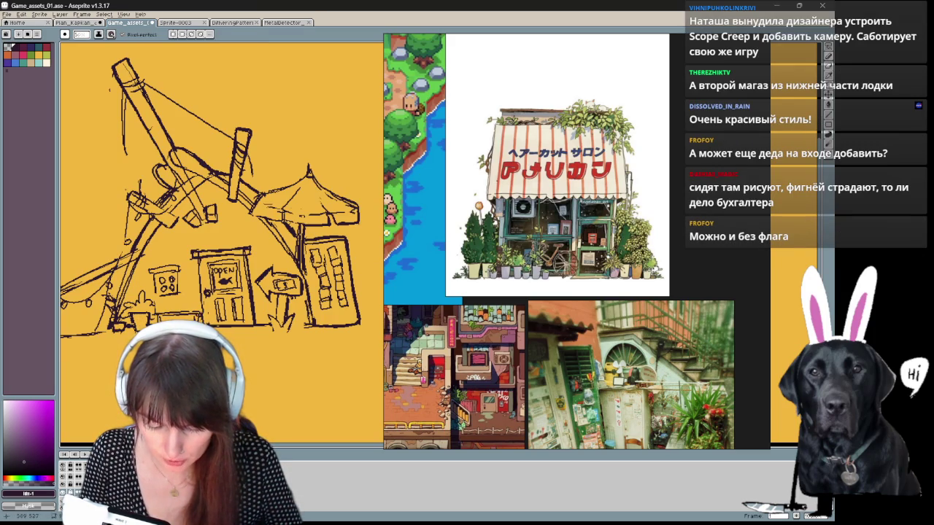
# Step: Sketch a small capped figure by the window left of the door, checking against the character
pyautogui.moveTo(292, 219)
pyautogui.mouseDown()
pyautogui.moveTo(193, 208)
pyautogui.moveTo(313, 253)
pyautogui.mouseUp()
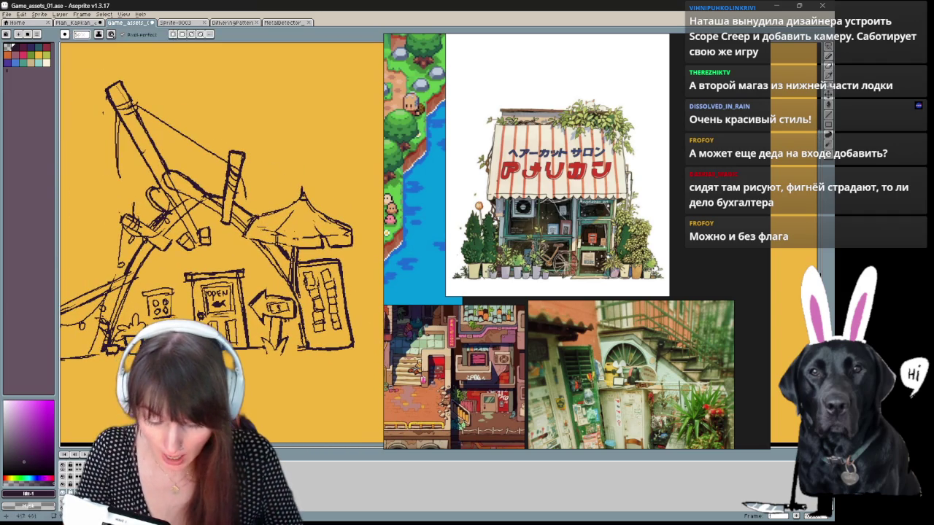
pyautogui.press('space')
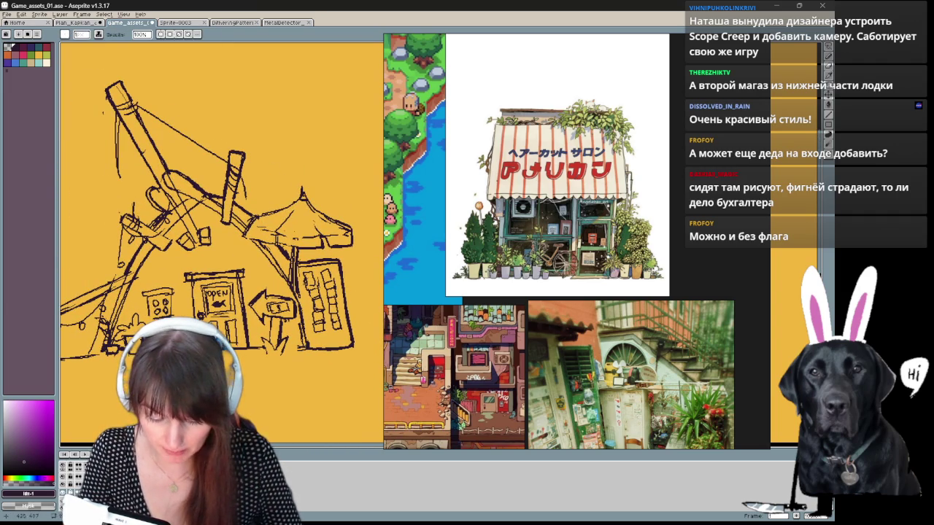
pyautogui.moveTo(160, 276); pyautogui.dragTo(142, 284)
pyautogui.press('space')
pyautogui.moveTo(202, 373)
pyautogui.mouseDown()
pyautogui.moveTo(86, 356)
pyautogui.moveTo(265, 338)
pyautogui.mouseUp()
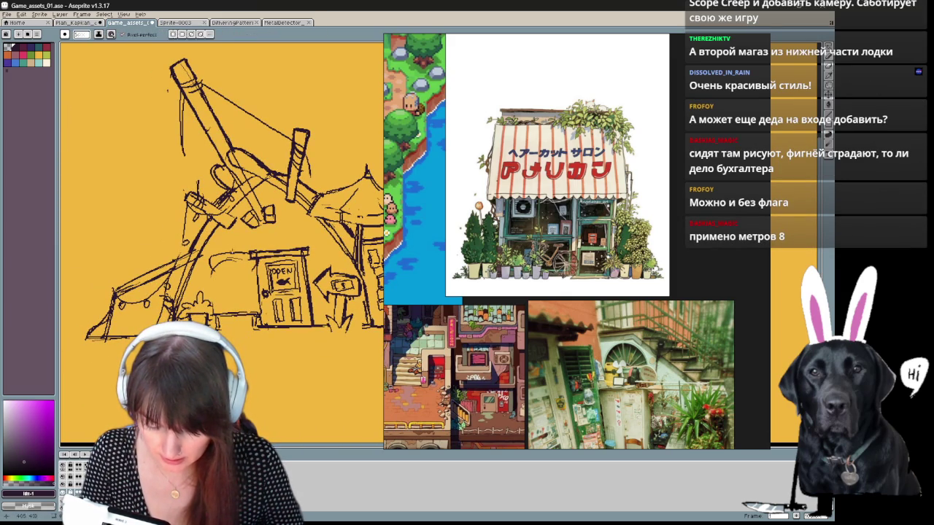
pyautogui.moveTo(218, 277); pyautogui.dragTo(234, 275)
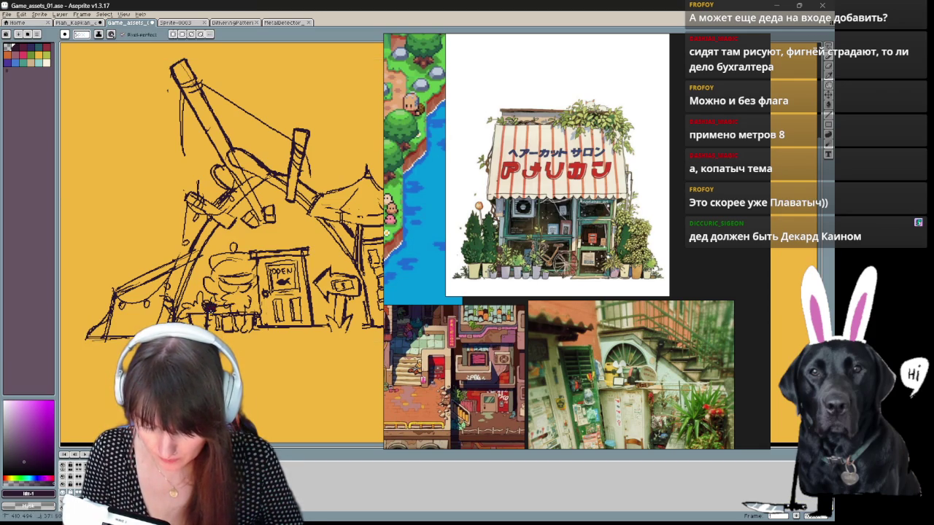
# Step: Sketch the old man's rounded shape by the door and hatch his captain hat dark
pyautogui.moveTo(219, 306)
pyautogui.mouseDown()
pyautogui.moveTo(207, 248)
pyautogui.moveTo(153, 262)
pyautogui.mouseUp()
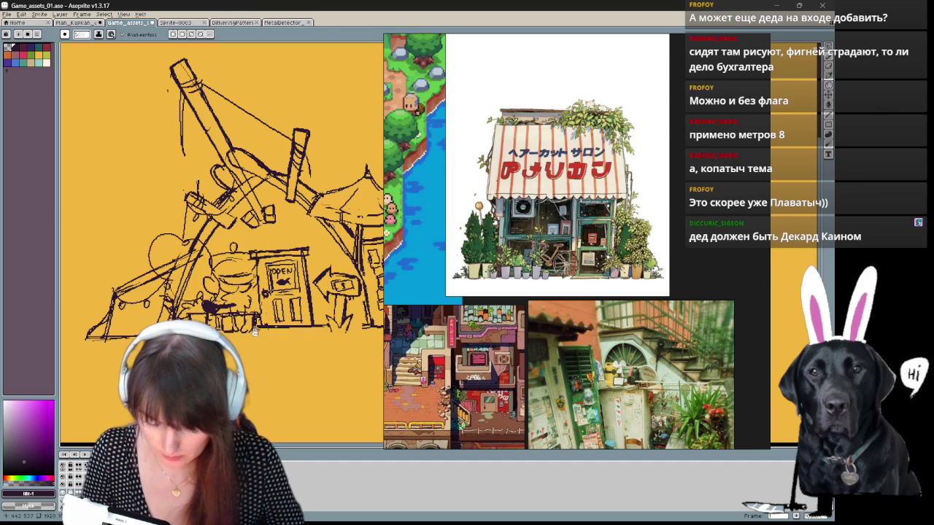
pyautogui.moveTo(219, 218); pyautogui.dragTo(223, 201)
pyautogui.press('e')
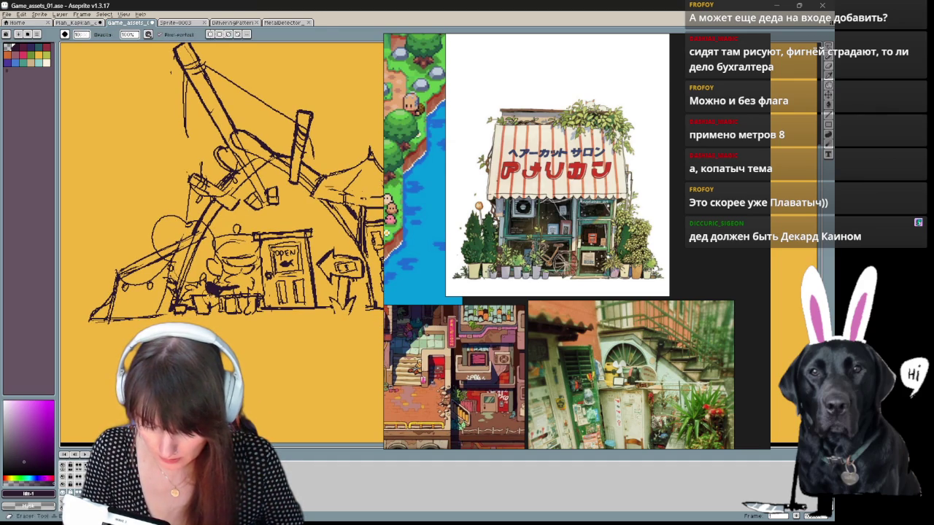
pyautogui.press('b')
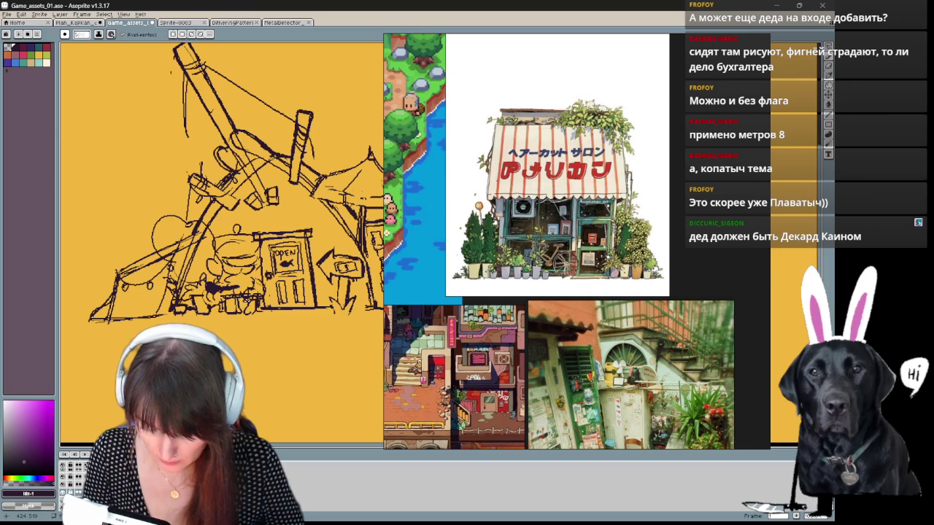
pyautogui.press('e')
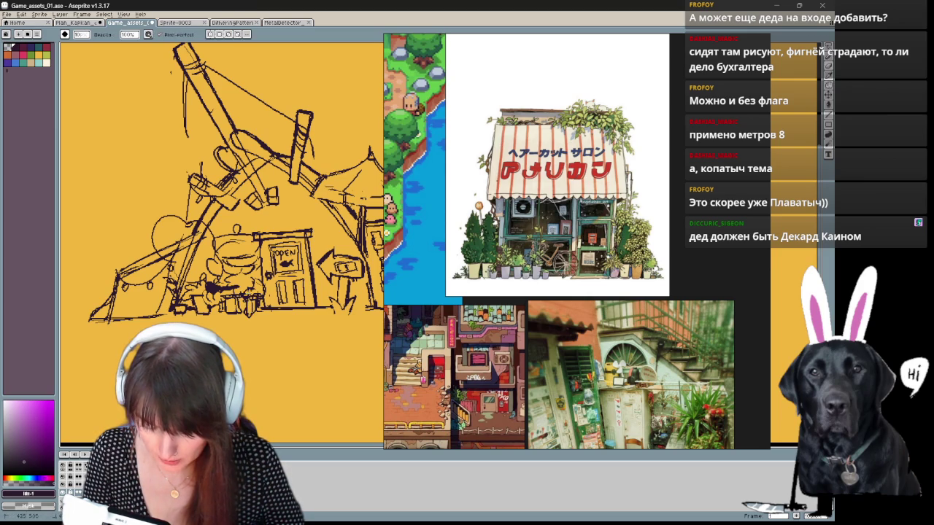
pyautogui.press('b')
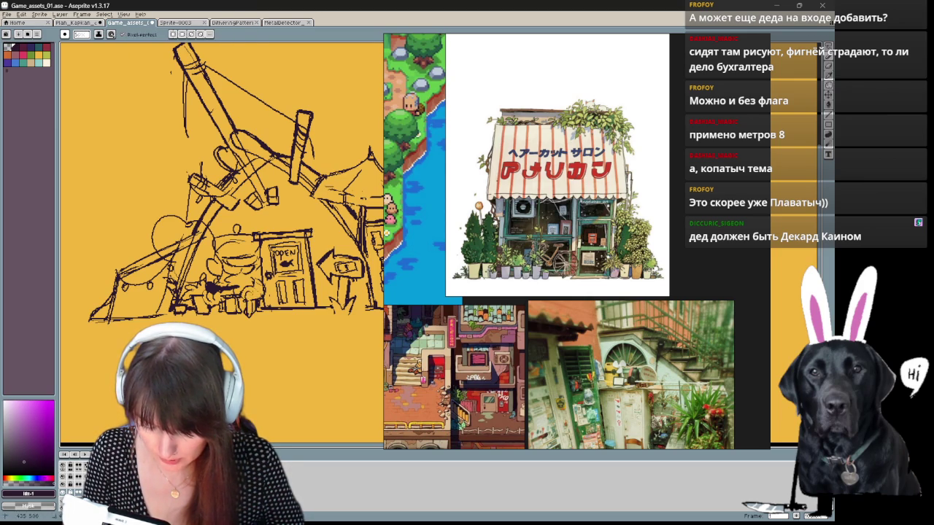
pyautogui.press('e')
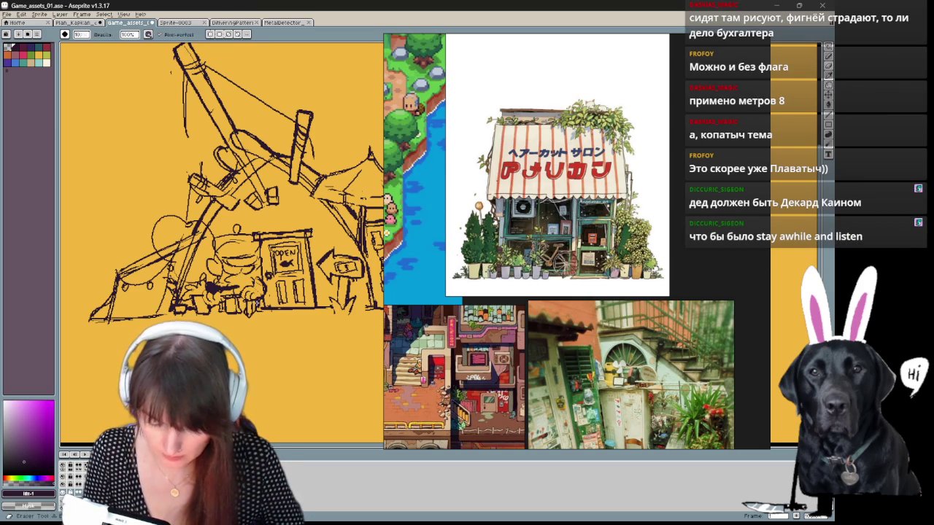
pyautogui.press('b')
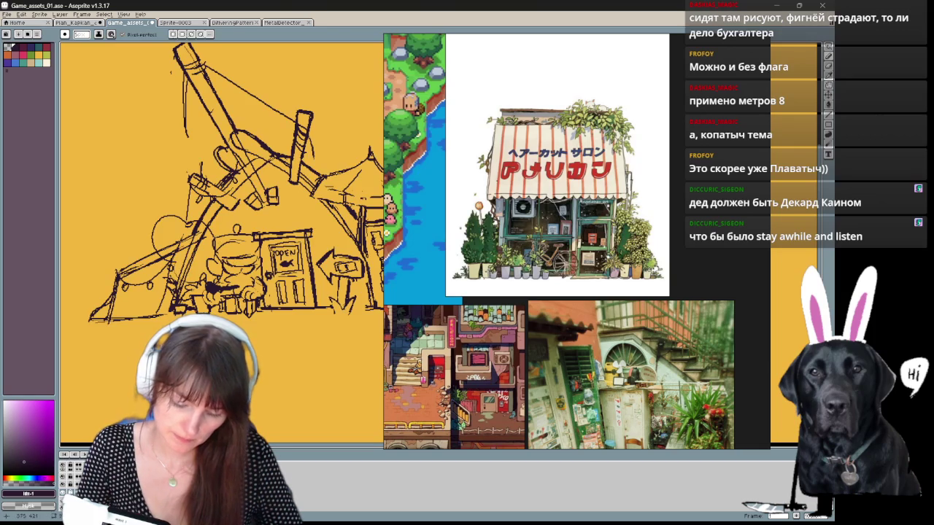
pyautogui.moveTo(223, 238)
pyautogui.mouseDown()
pyautogui.moveTo(232, 256)
pyautogui.moveTo(252, 256)
pyautogui.moveTo(218, 247)
pyautogui.mouseUp()
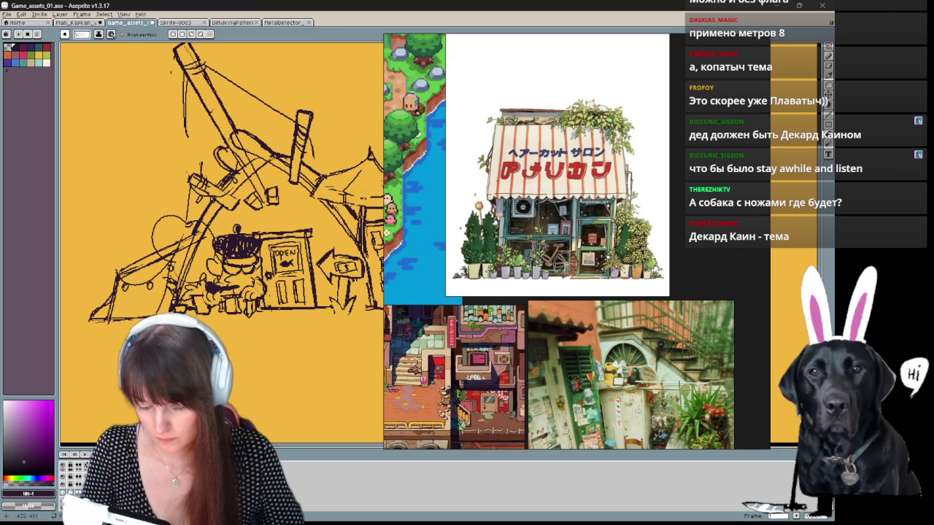
# Step: Add a small stroke above the awning, then pan to show the character beside the sketch
pyautogui.press('space')
pyautogui.moveTo(310, 344)
pyautogui.mouseDown()
pyautogui.moveTo(260, 348)
pyautogui.moveTo(252, 362)
pyautogui.mouseUp()
pyautogui.press('space')
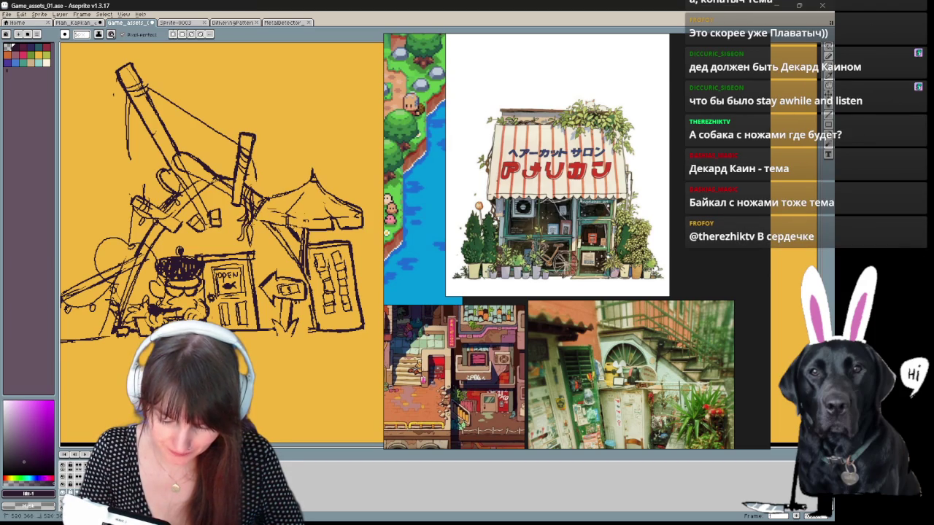
pyautogui.moveTo(251, 180); pyautogui.dragTo(257, 191)
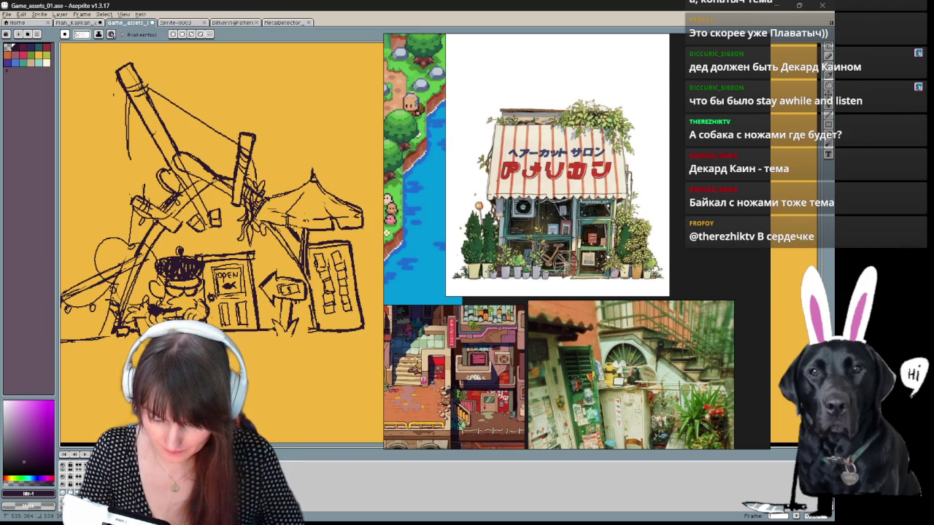
pyautogui.moveTo(285, 237); pyautogui.dragTo(268, 251)
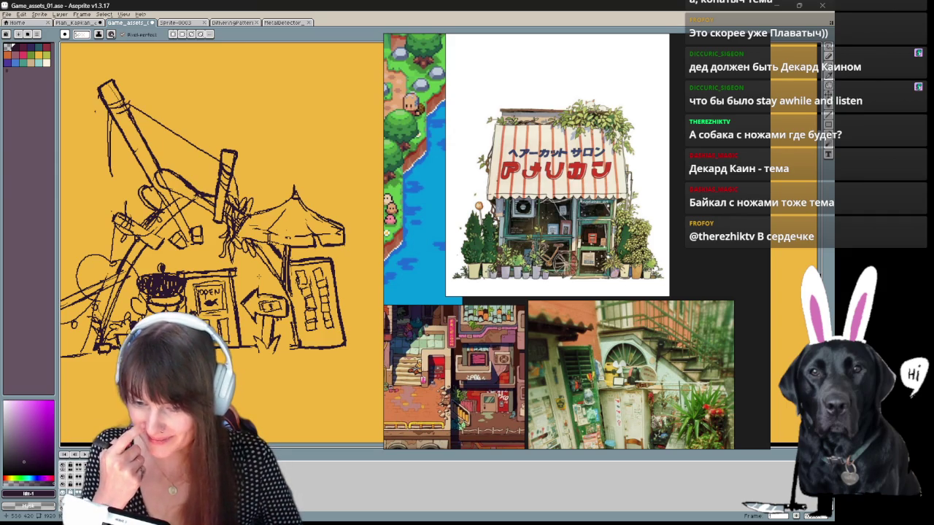
pyautogui.moveTo(258, 276)
pyautogui.mouseDown()
pyautogui.moveTo(288, 241)
pyautogui.moveTo(249, 360)
pyautogui.moveTo(239, 332)
pyautogui.moveTo(230, 339)
pyautogui.mouseUp()
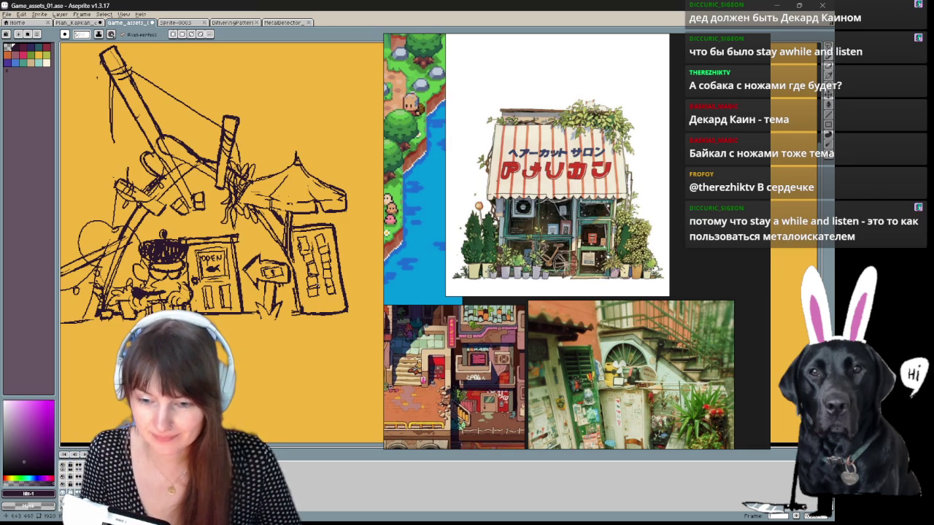
pyautogui.scroll(2, 218, 240)
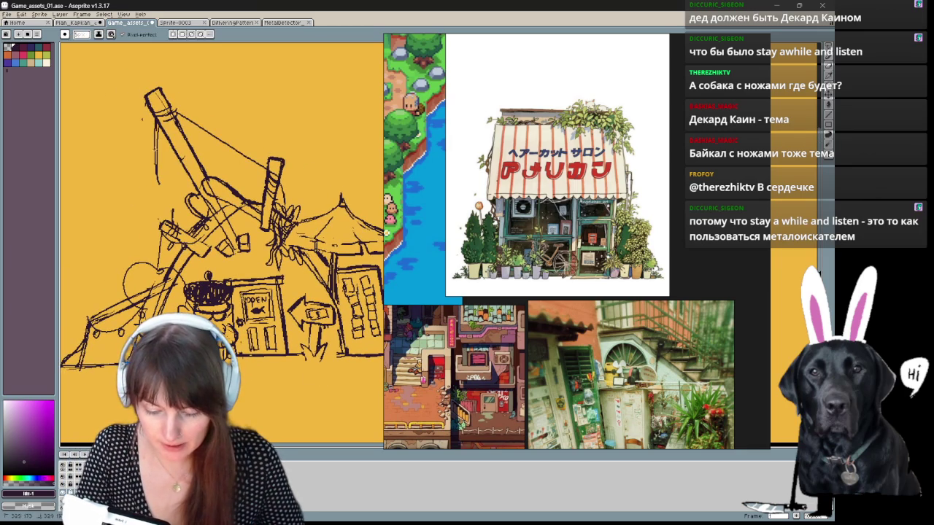
pyautogui.moveTo(236, 401)
pyautogui.mouseDown()
pyautogui.moveTo(267, 402)
pyautogui.moveTo(263, 367)
pyautogui.moveTo(286, 345)
pyautogui.mouseUp()
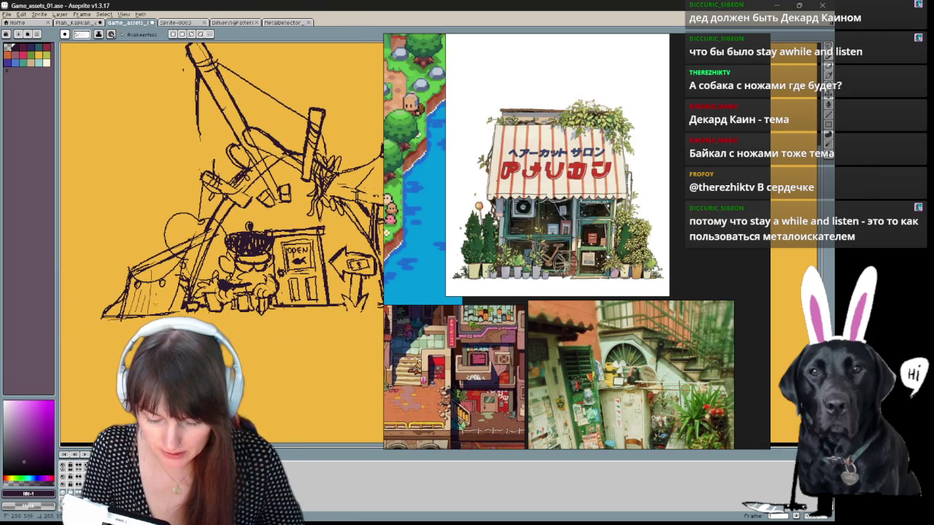
pyautogui.moveTo(388, 313); pyautogui.dragTo(249, 323)
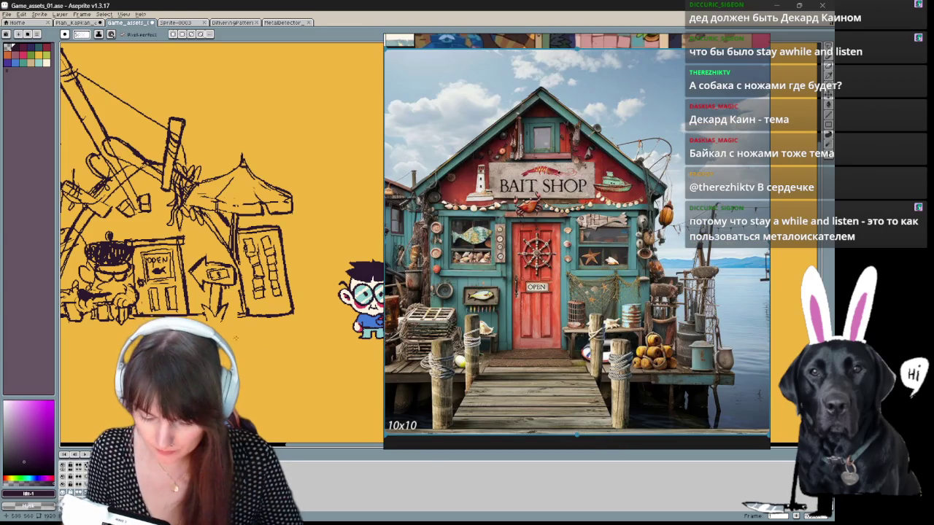
# Step: Check the bait-shop reference in PureRef, then return to the sketch and pan it right
pyautogui.moveTo(247, 320); pyautogui.dragTo(288, 321)
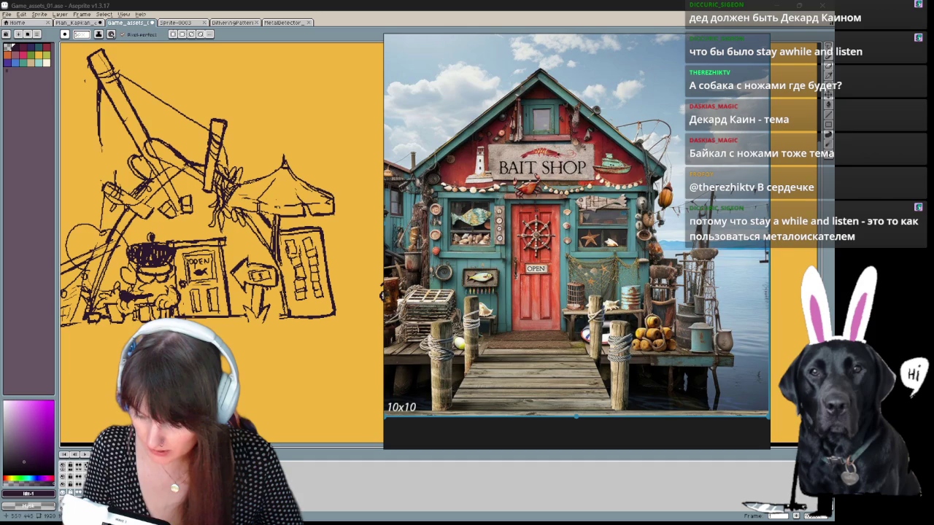
pyautogui.click(241, 238)
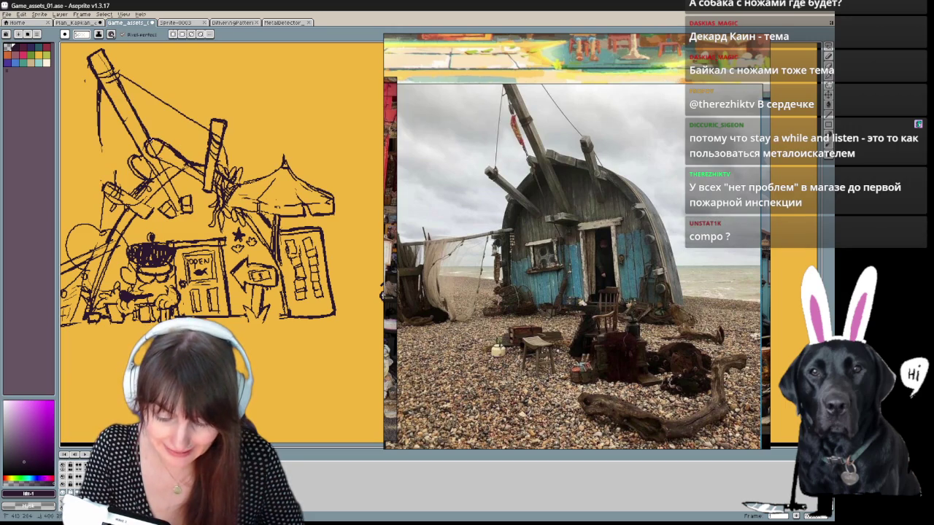
pyautogui.moveTo(380, 296)
pyautogui.mouseDown()
pyautogui.moveTo(509, 306)
pyautogui.moveTo(439, 318)
pyautogui.mouseUp()
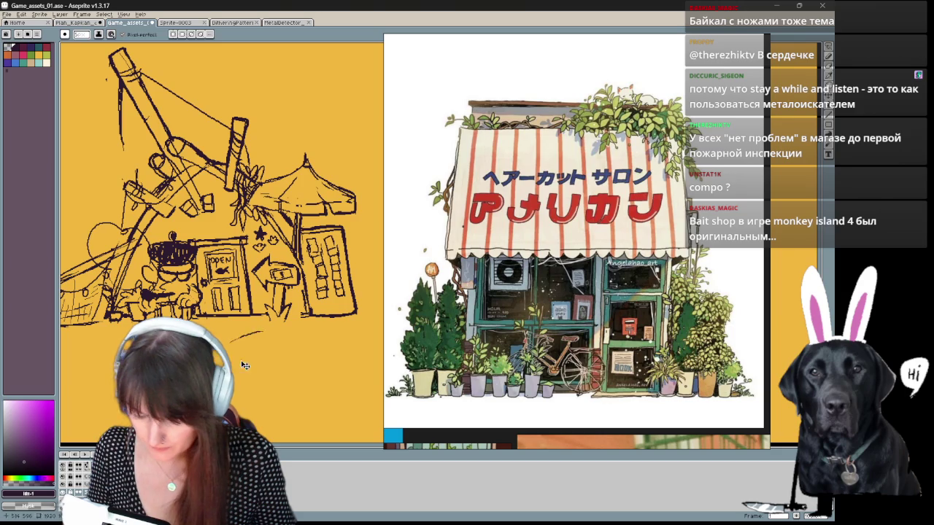
# Step: Pan and zoom the canvas to bring the signboard area of the shop sketch into view
pyautogui.moveTo(227, 342); pyautogui.dragTo(191, 364)
pyautogui.moveTo(146, 317)
pyautogui.mouseDown()
pyautogui.moveTo(207, 295)
pyautogui.moveTo(103, 282)
pyautogui.mouseUp()
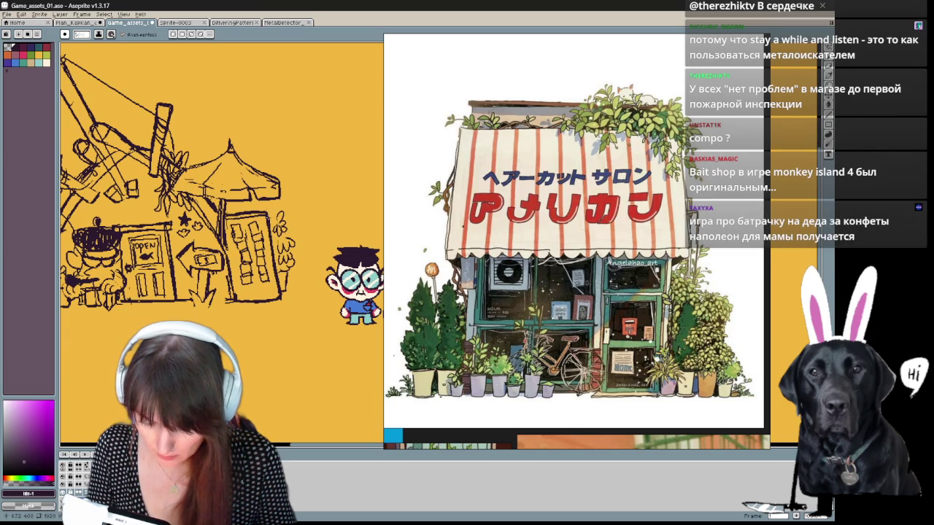
pyautogui.moveTo(219, 219); pyautogui.dragTo(289, 256)
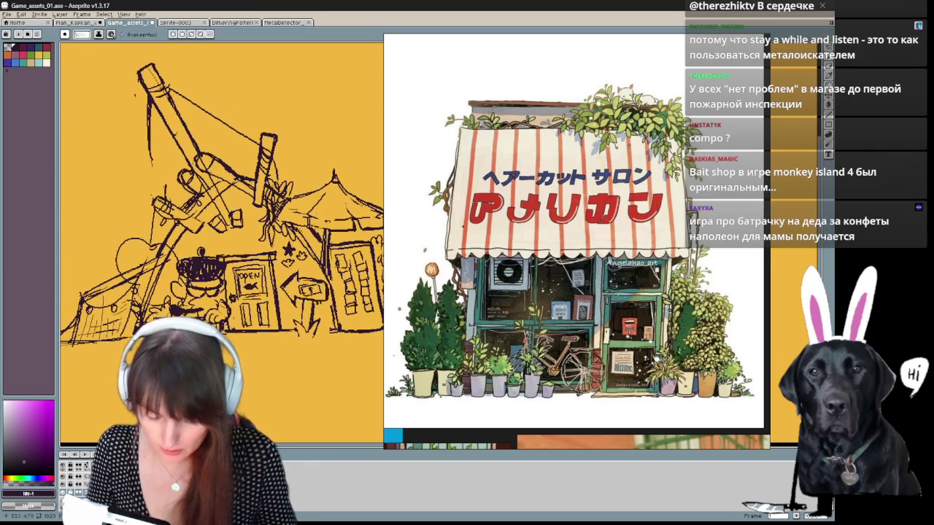
pyautogui.scroll(-2, 187, 323)
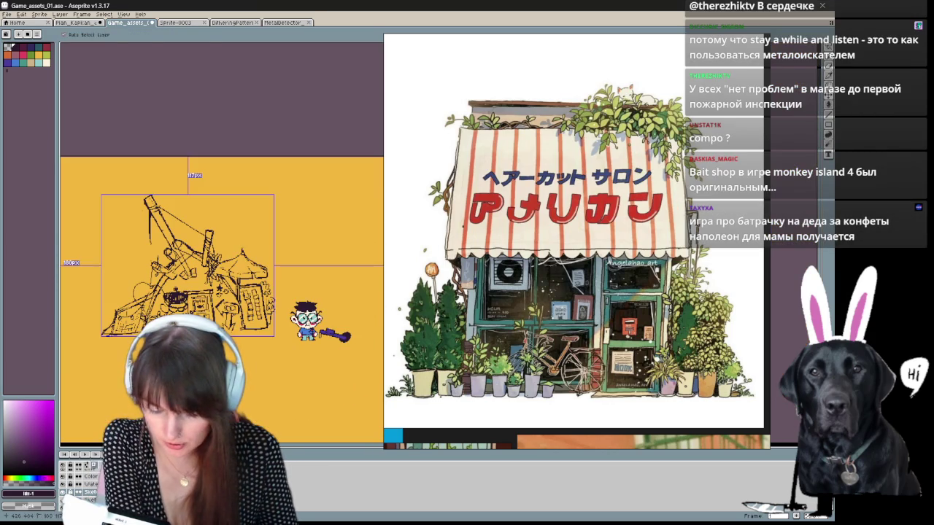
pyautogui.scroll(2, 255, 387)
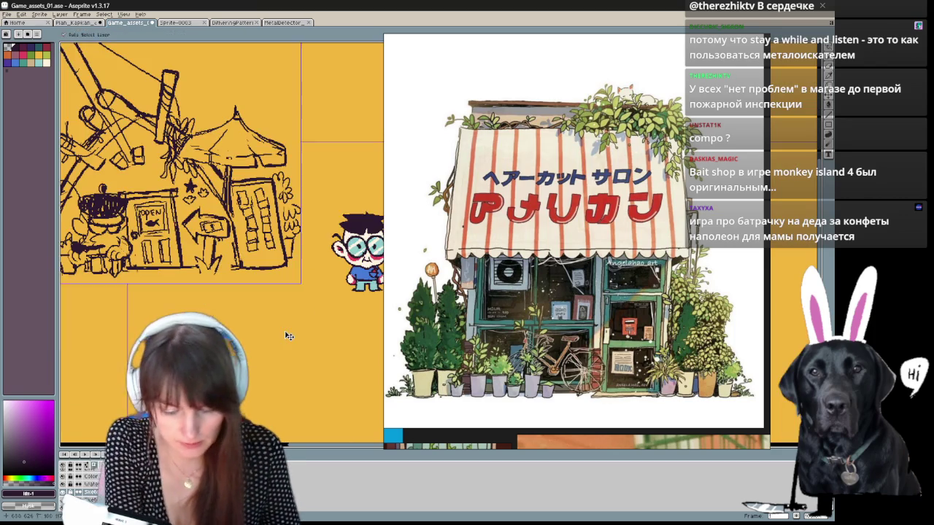
pyautogui.moveTo(198, 313); pyautogui.dragTo(313, 400)
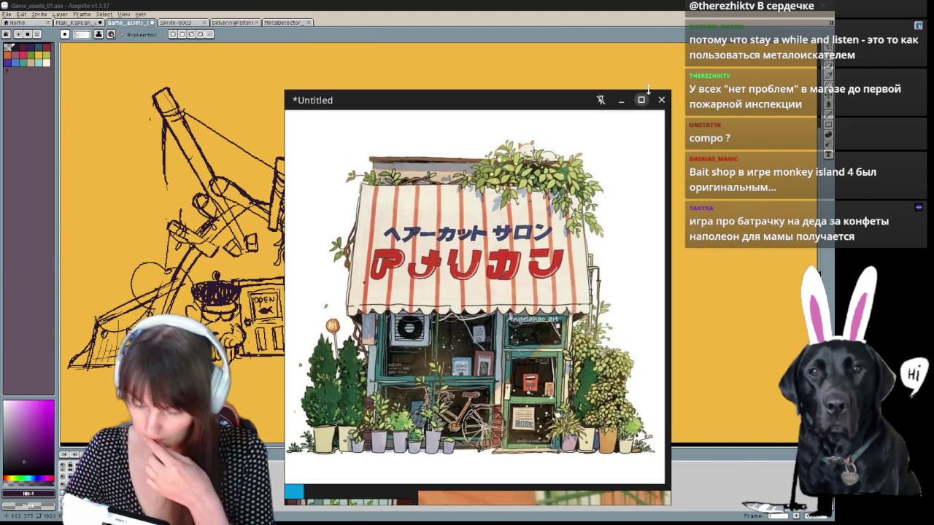
# Step: Hide the floating reference image and center the shop sketch and character in view
pyautogui.click(623, 97)
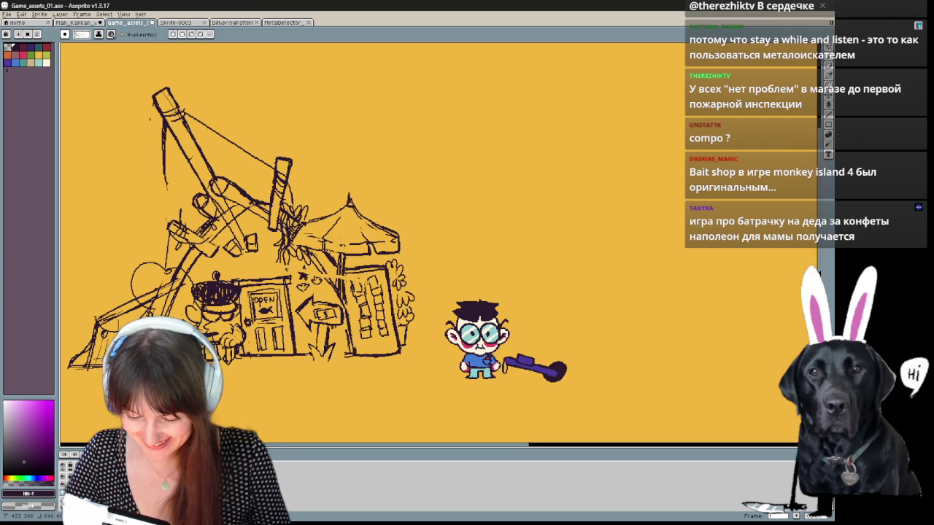
pyautogui.moveTo(348, 173); pyautogui.dragTo(425, 163)
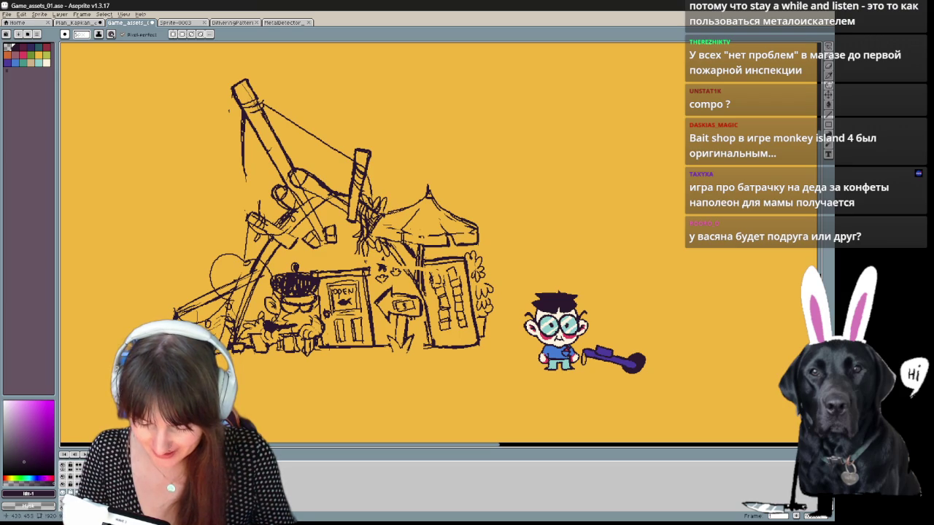
pyautogui.scroll(-2, 496, 219)
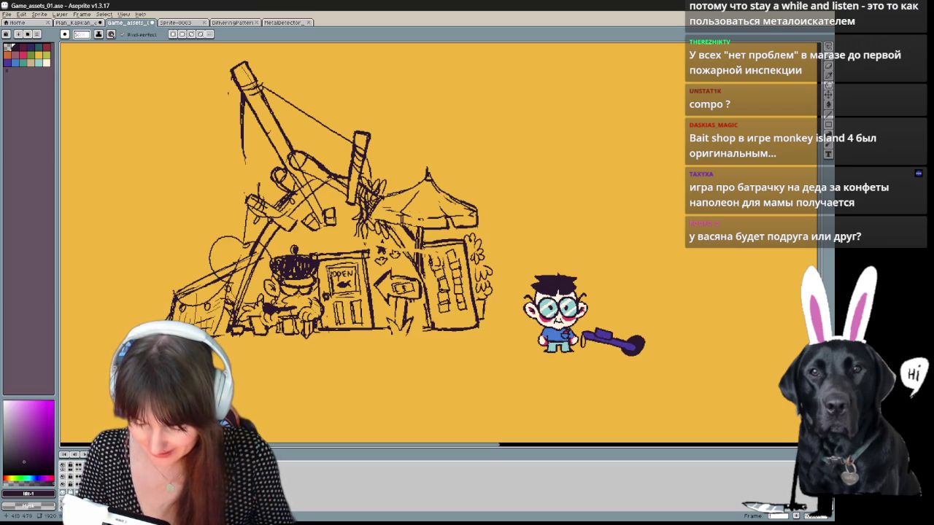
# Step: Zoom the canvas, check the sketch layer's bounds with the Move tool, then return to the pencil
pyautogui.scroll(-1, 496, 219)
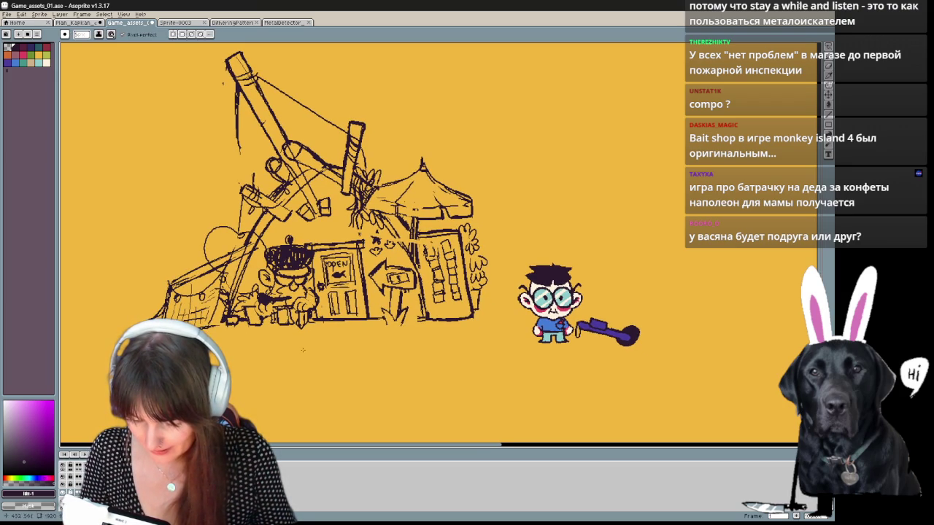
pyautogui.scroll(2, 302, 350)
pyautogui.scroll(1, 303, 350)
pyautogui.press('v')
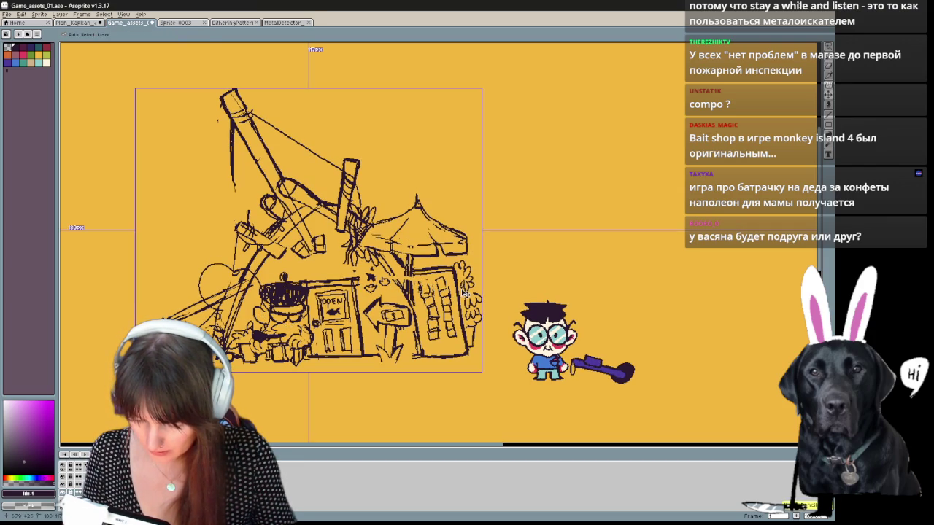
pyautogui.press('b')
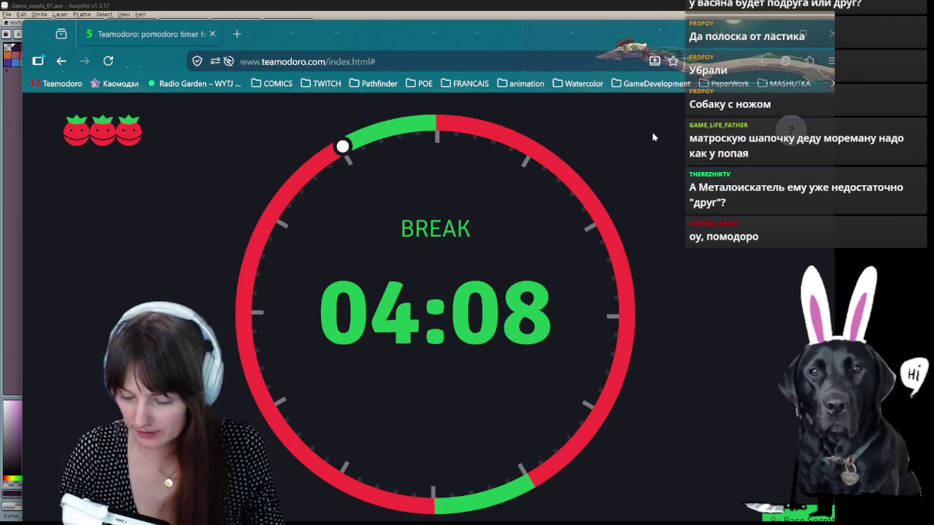
# Step: Replace the browser's папайя search with a Google search for 'popeye the sailor'
pyautogui.hotkey('alt', 'Tab')
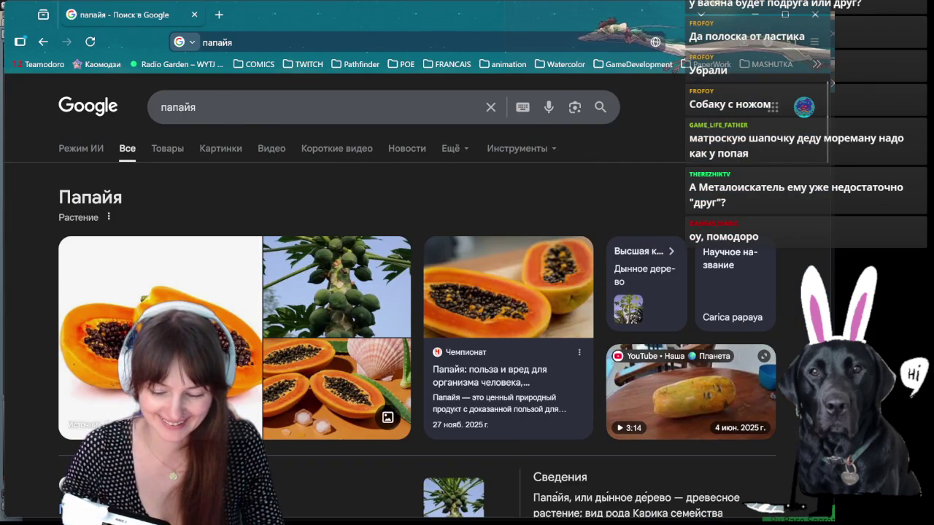
pyautogui.doubleClick(178, 108)
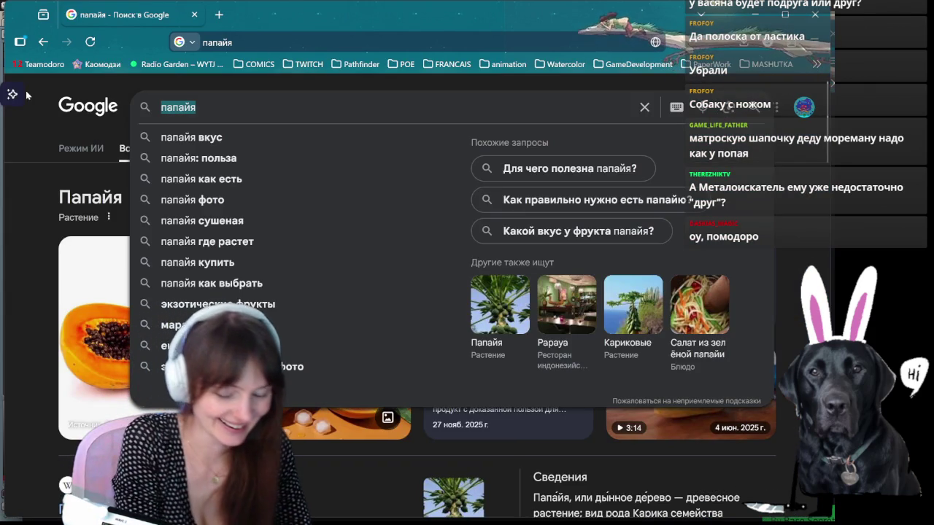
pyautogui.write('з')
pyautogui.press('BackSpace')
pyautogui.write('po')
pyautogui.press('BackSpace')
pyautogui.press('BackSpace')
pyautogui.write('po')
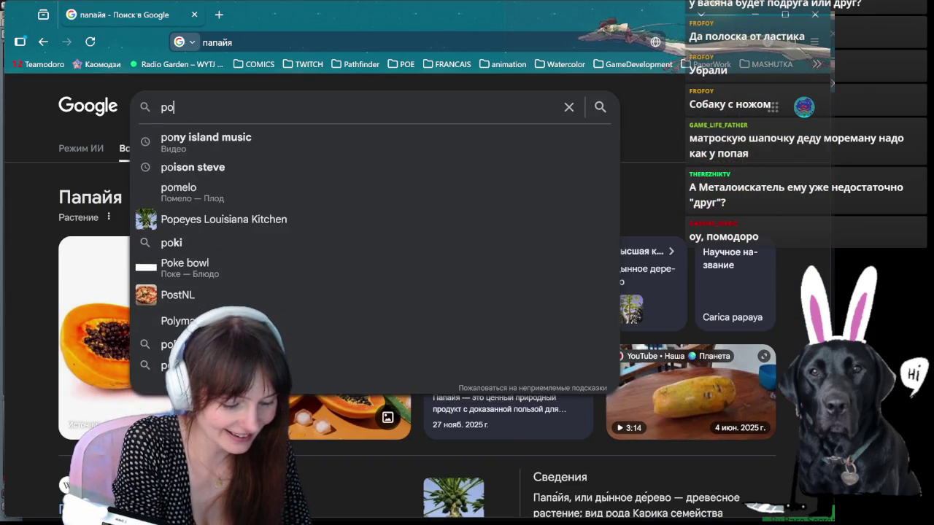
pyautogui.write('pay')
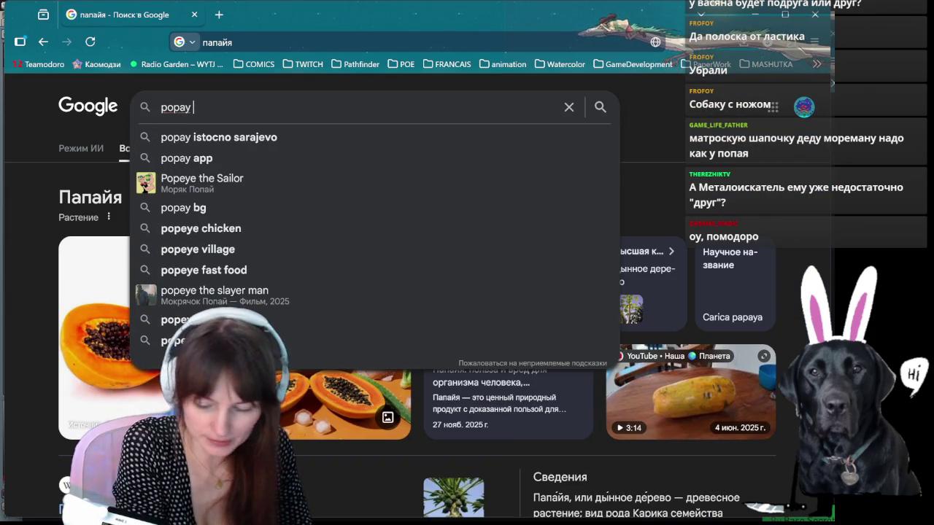
pyautogui.press('Down')
pyautogui.press('Down')
pyautogui.press('Down')
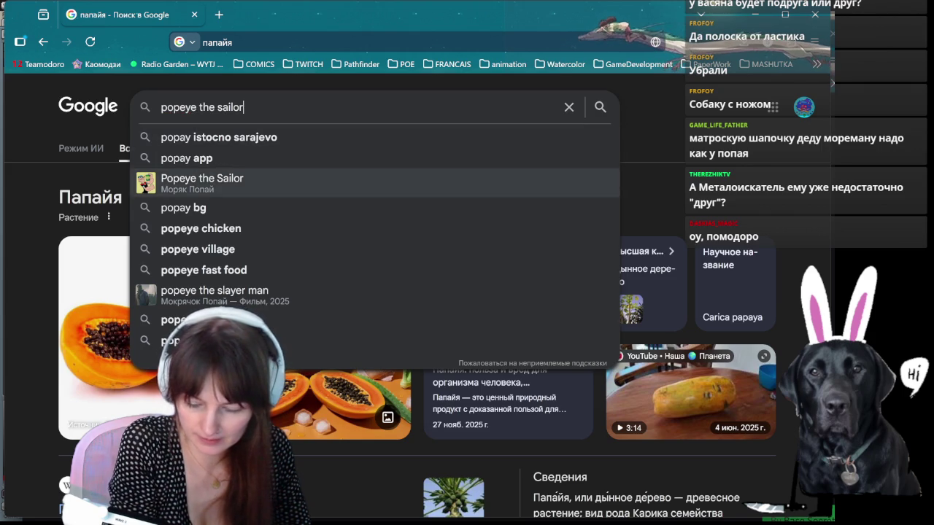
pyautogui.press('Return')
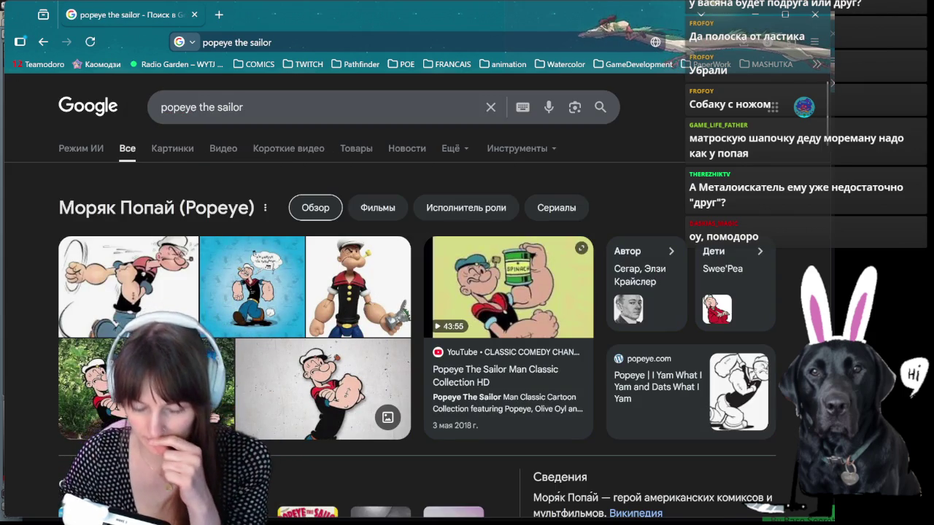
# Step: Open the real-life Popeye comparison image preview, then bring the pomodoro timer forward
pyautogui.click(195, 149)
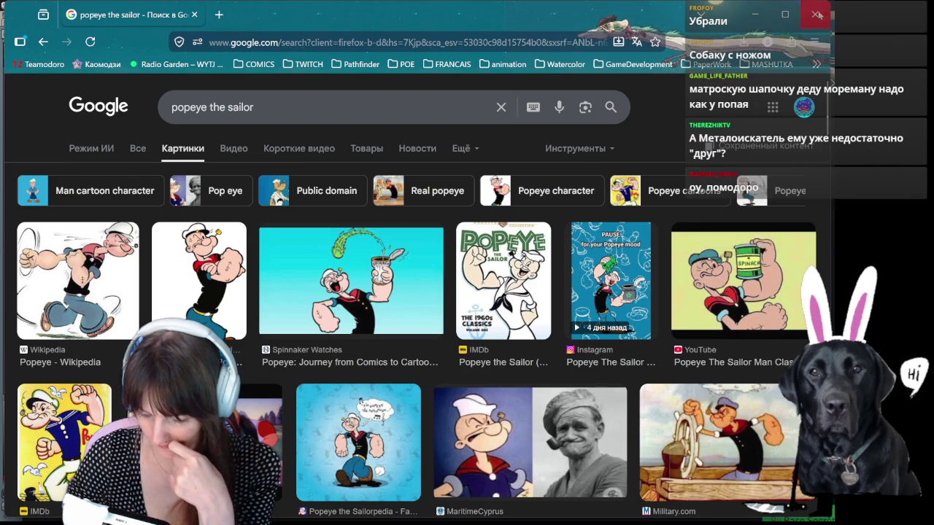
pyautogui.click(554, 446)
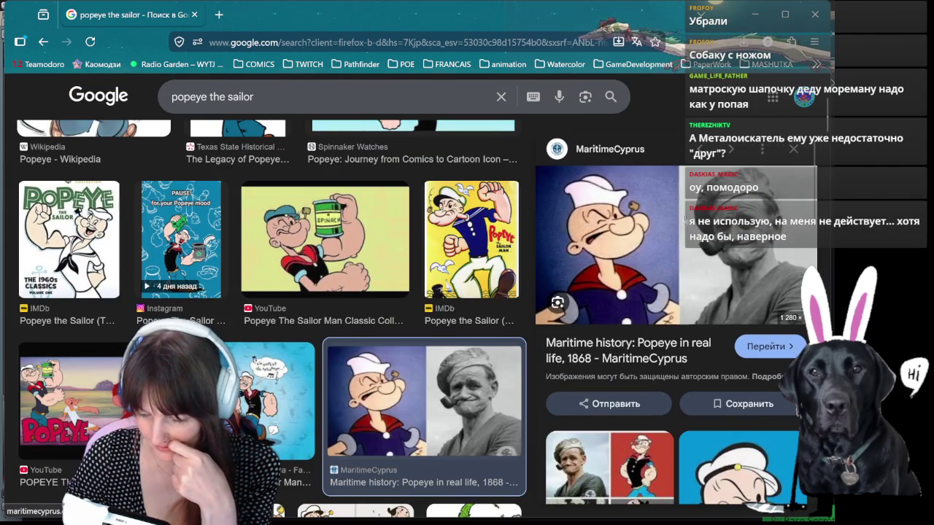
pyautogui.scroll(-3, 688, 254)
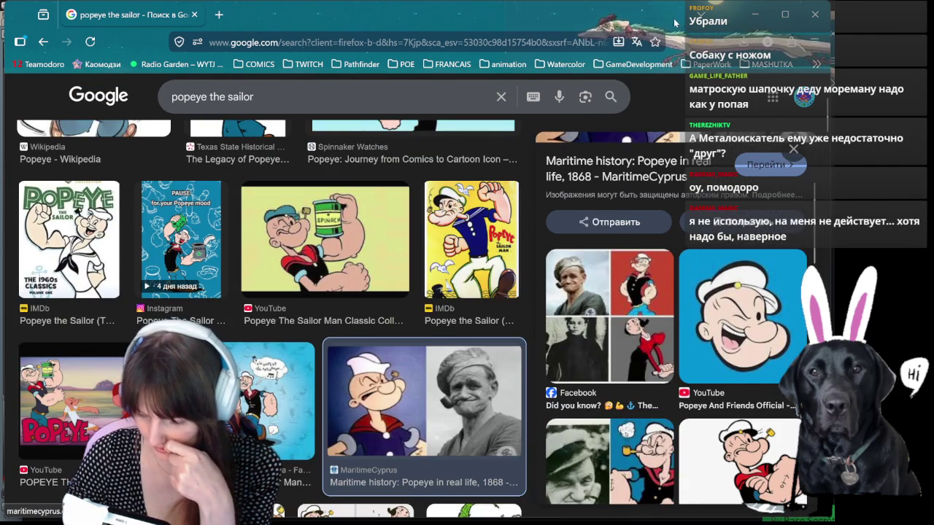
pyautogui.hotkey('alt', 'Tab')
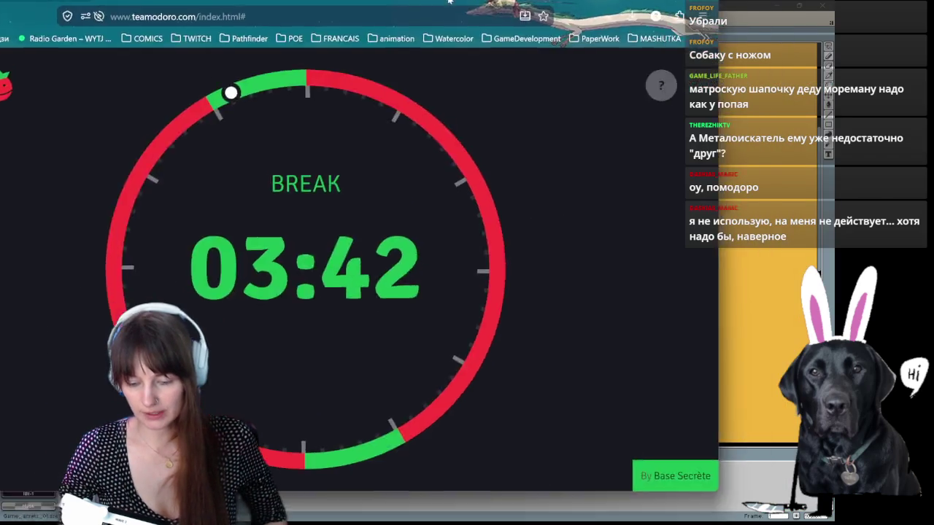
# Step: Return to the Aseprite bait-shop sketch and pan it into position
pyautogui.click(773, 34)
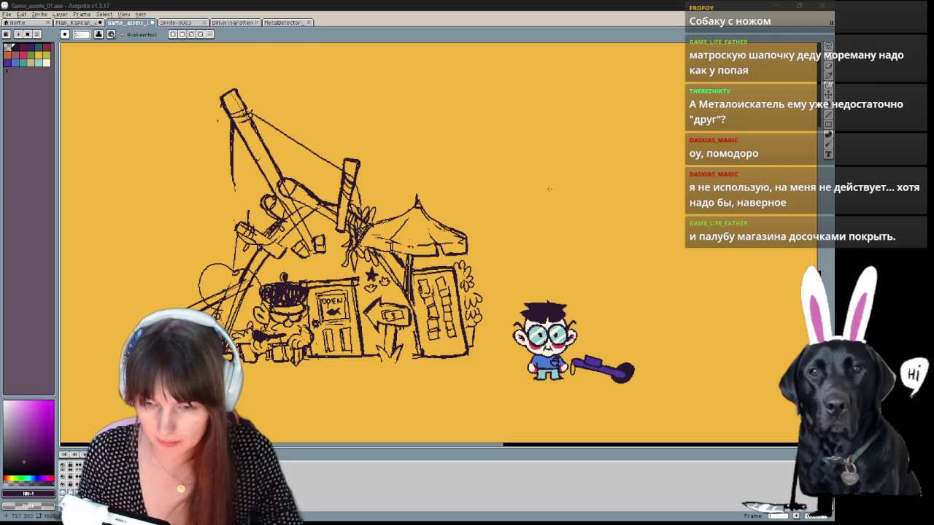
pyautogui.moveTo(273, 293); pyautogui.dragTo(317, 263)
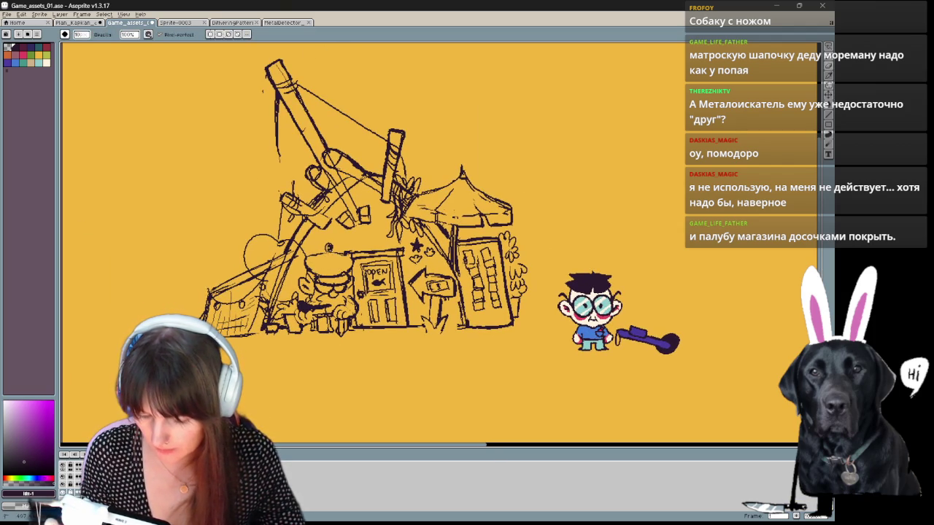
pyautogui.moveTo(364, 336); pyautogui.dragTo(364, 307)
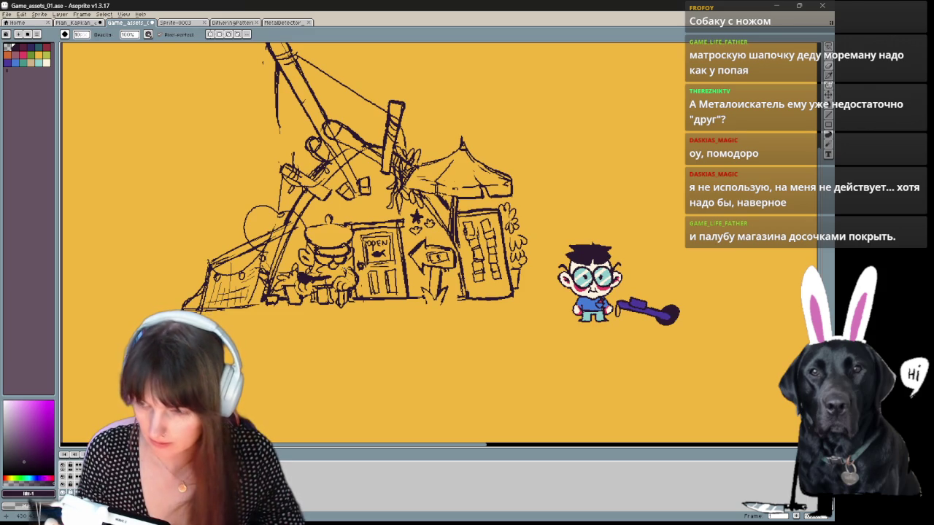
pyautogui.press('e')
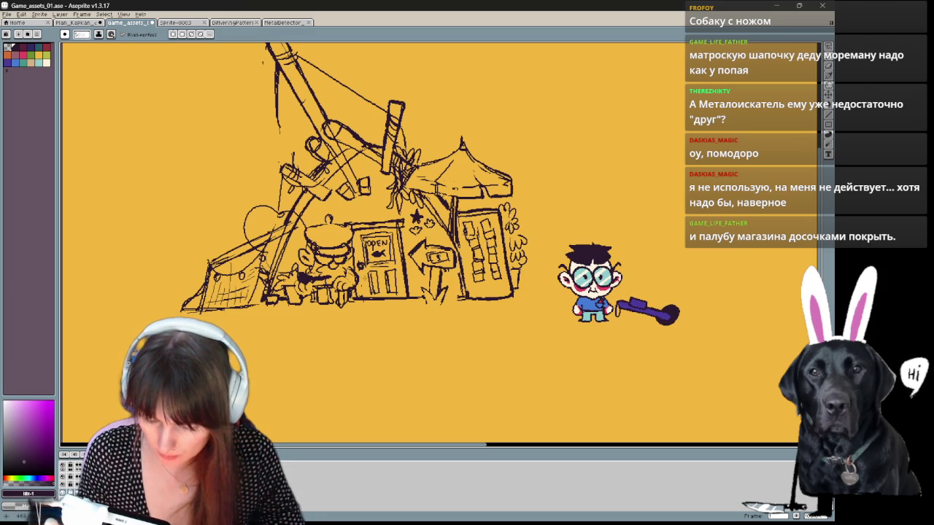
pyautogui.press('e')
pyautogui.press('e')
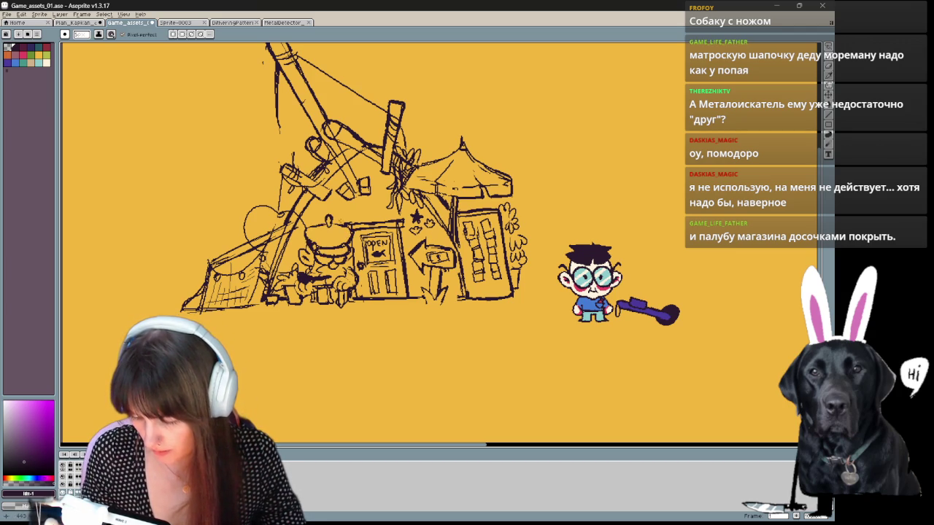
pyautogui.moveTo(540, 320); pyautogui.dragTo(511, 339)
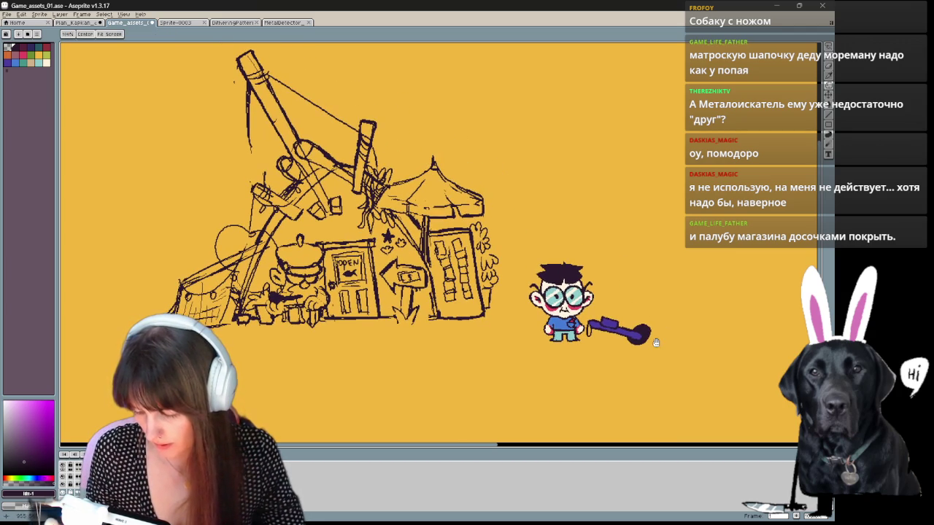
# Step: Draw a ground line along the bottom of the shop, then bring up the reference board
pyautogui.press('b')
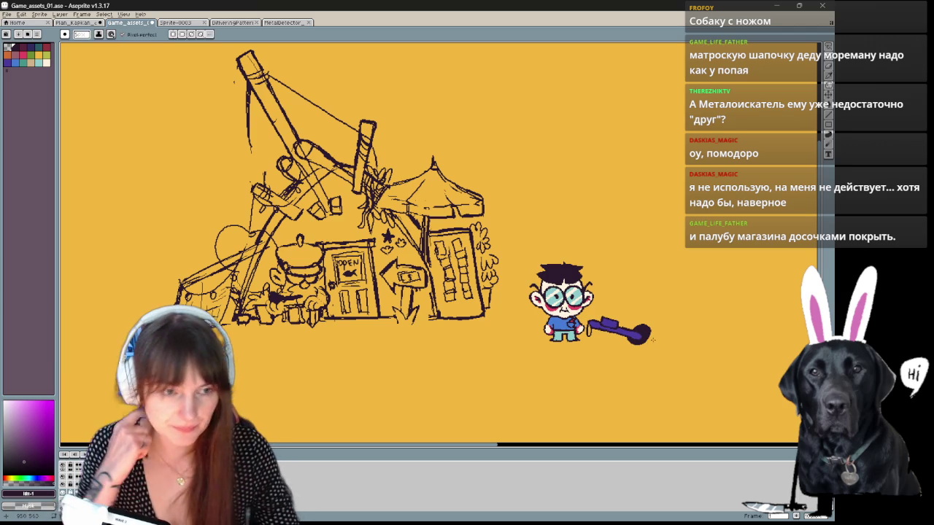
pyautogui.press('h')
pyautogui.moveTo(466, 306)
pyautogui.mouseDown()
pyautogui.moveTo(461, 329)
pyautogui.moveTo(493, 281)
pyautogui.mouseUp()
pyautogui.press('b')
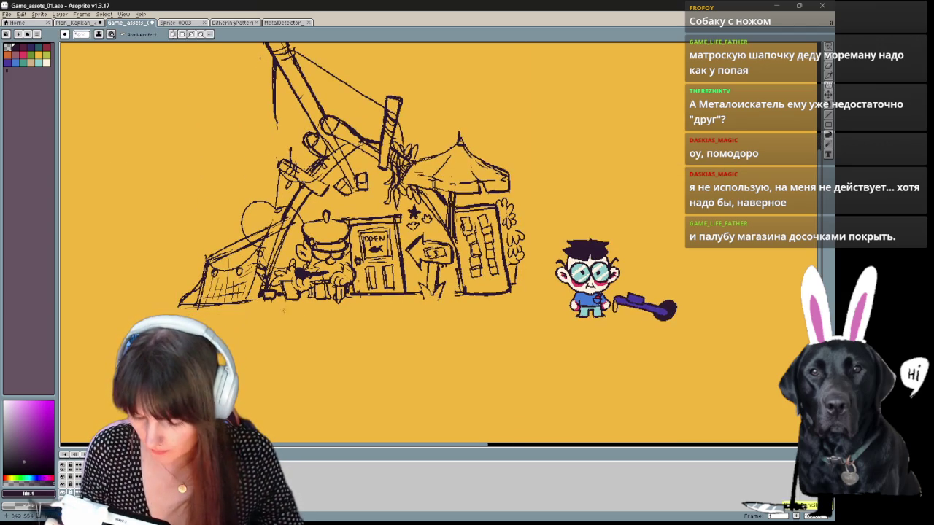
pyautogui.moveTo(270, 308); pyautogui.dragTo(461, 301)
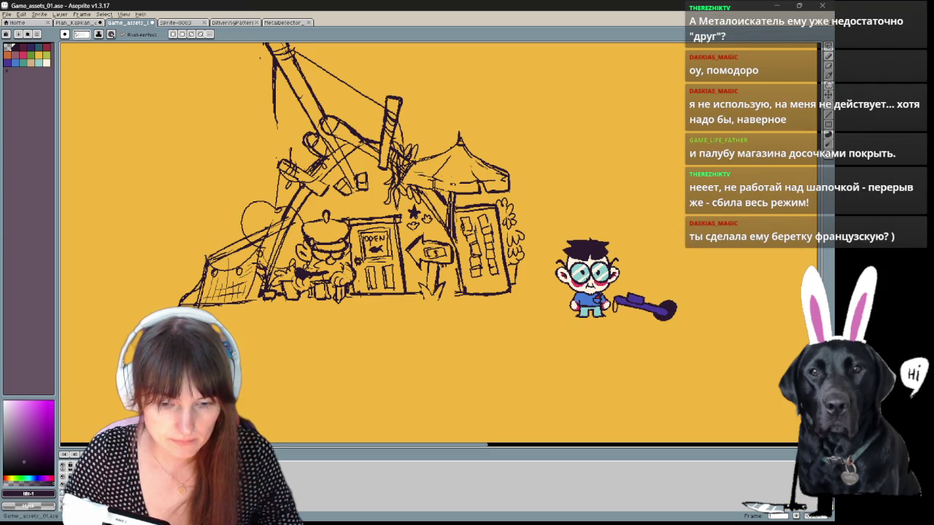
pyautogui.hotkey('alt', 'Tab')
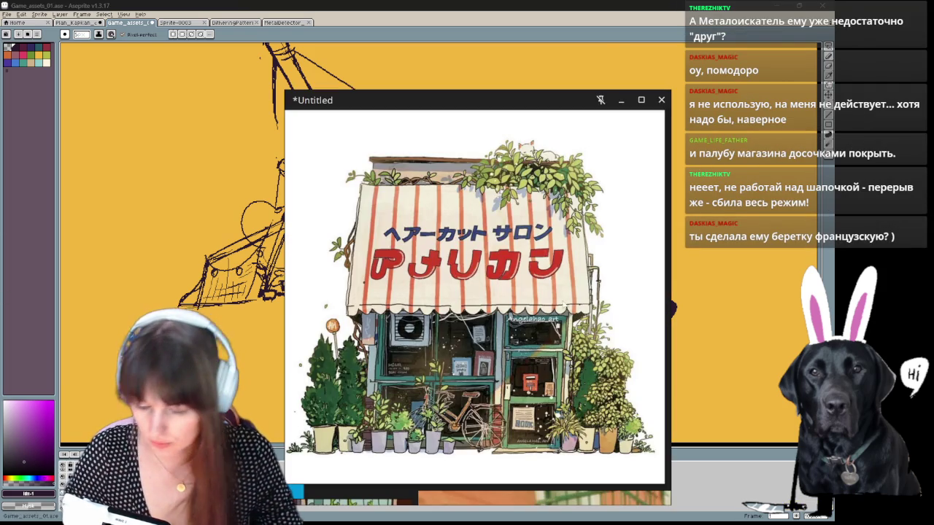
# Step: Move the reference board right of the canvas and scroll it to the Bait Shop photo
pyautogui.moveTo(437, 100); pyautogui.dragTo(621, 37)
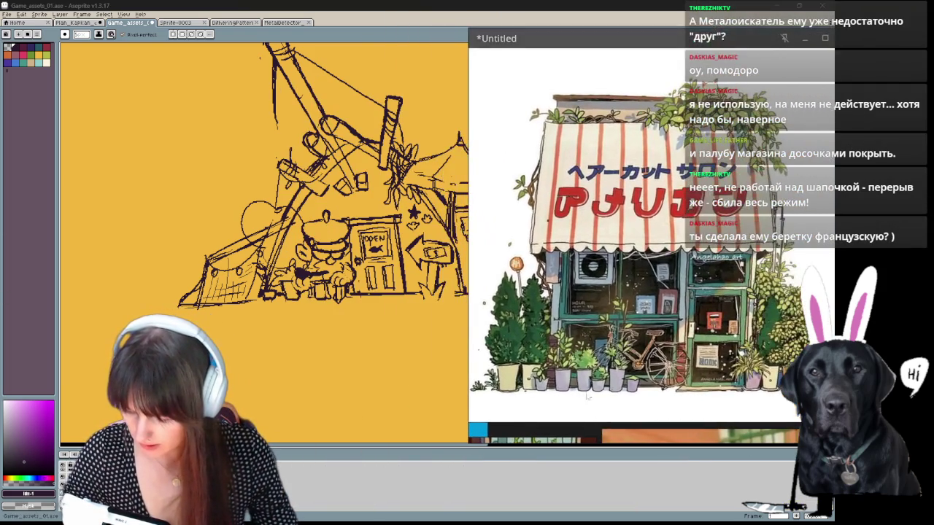
pyautogui.scroll(-3, 589, 295)
pyautogui.scroll(-2, 589, 296)
pyautogui.scroll(-2, 590, 295)
pyautogui.scroll(-3, 589, 296)
pyautogui.scroll(-2, 589, 295)
pyautogui.scroll(-2, 596, 227)
pyautogui.scroll(-2, 595, 227)
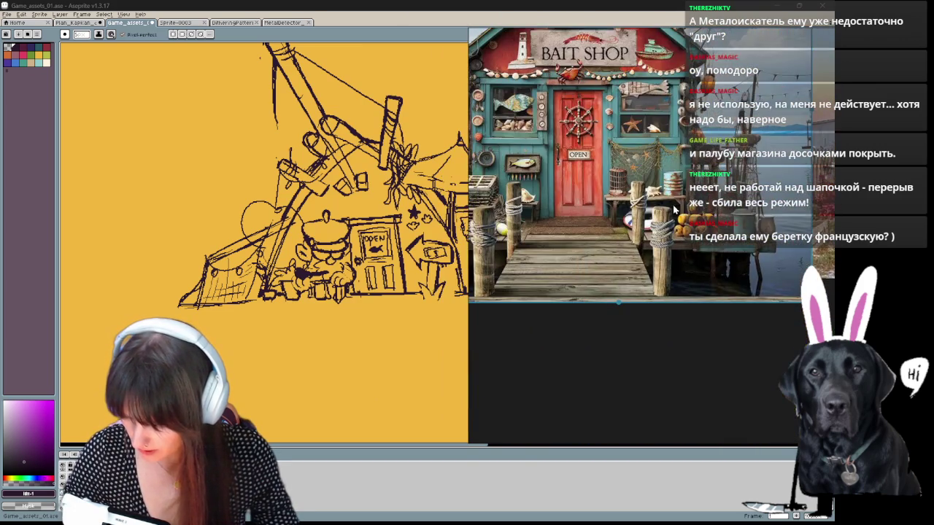
pyautogui.scroll(-2, 746, 250)
pyautogui.scroll(2, 669, 261)
pyautogui.scroll(2, 625, 266)
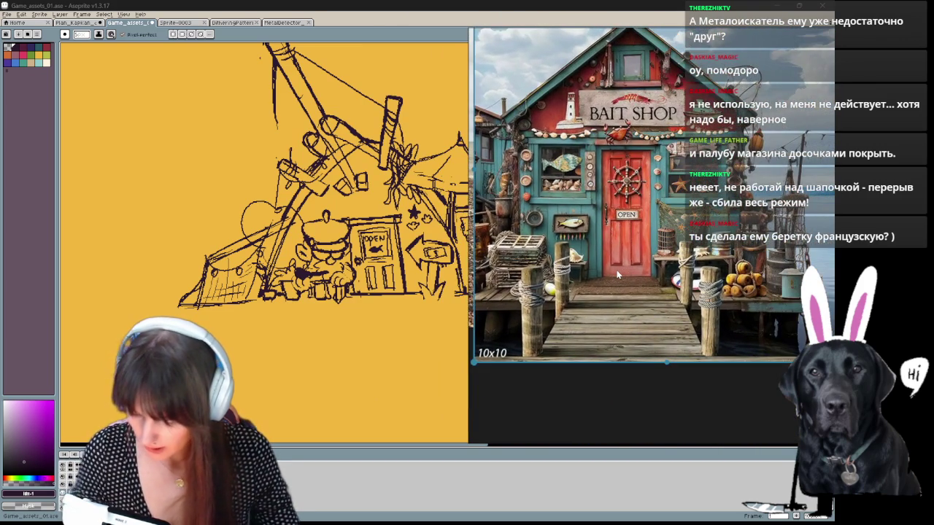
# Step: Sketch short ground strokes beneath the building, redrawing the first one
pyautogui.moveTo(343, 307); pyautogui.dragTo(401, 306)
pyautogui.hotkey('ctrl', 'z')
pyautogui.moveTo(338, 316); pyautogui.dragTo(348, 316)
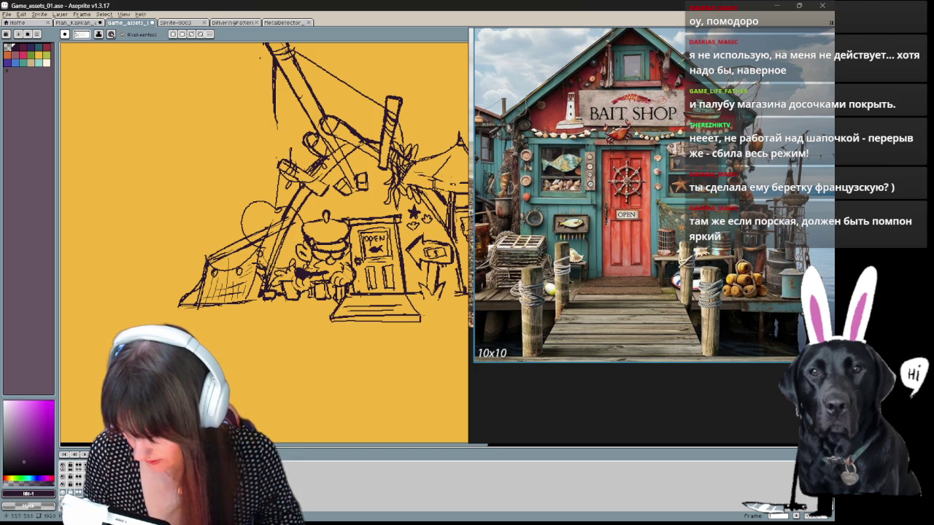
pyautogui.moveTo(318, 334); pyautogui.dragTo(311, 345)
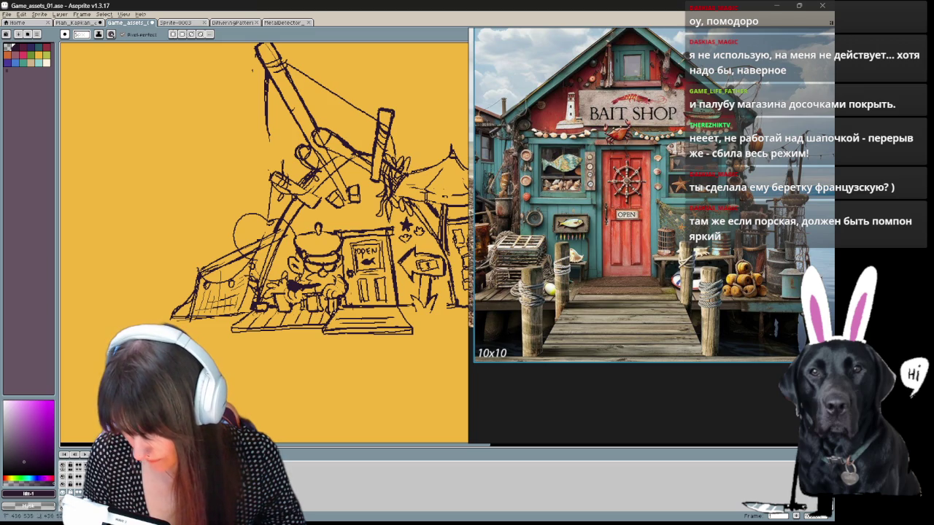
pyautogui.press('b')
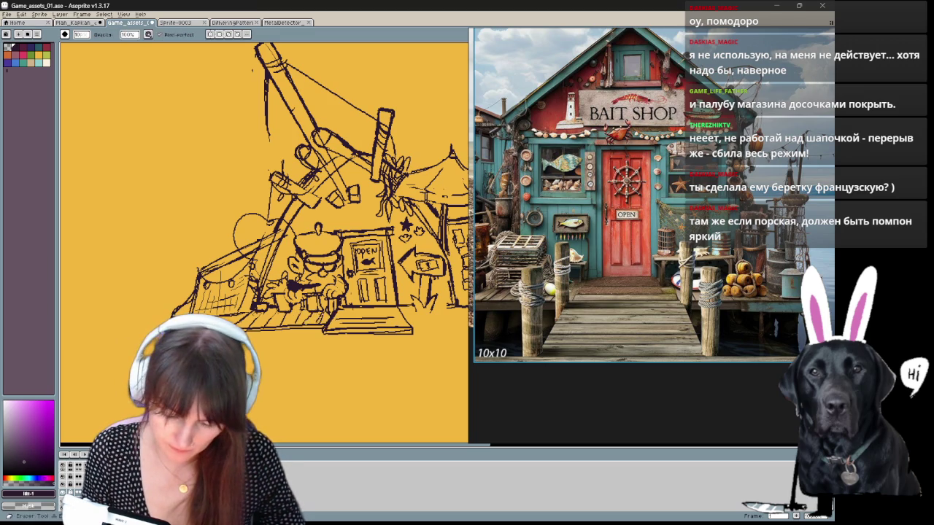
pyautogui.press('e')
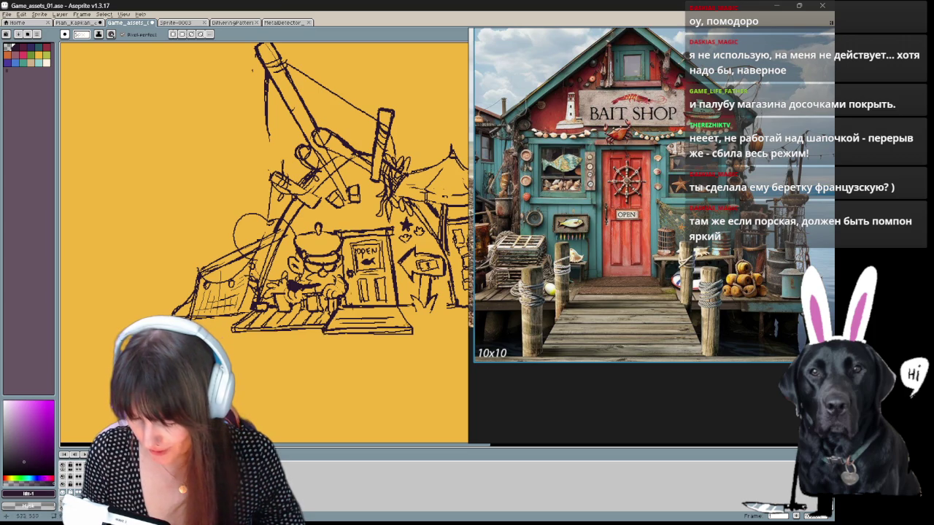
pyautogui.moveTo(401, 347); pyautogui.dragTo(263, 365)
# Step: Add a stroke at the bottom of the deck and more lines to the shop front
pyautogui.moveTo(299, 325)
pyautogui.mouseDown()
pyautogui.moveTo(291, 330)
pyautogui.moveTo(338, 375)
pyautogui.mouseUp()
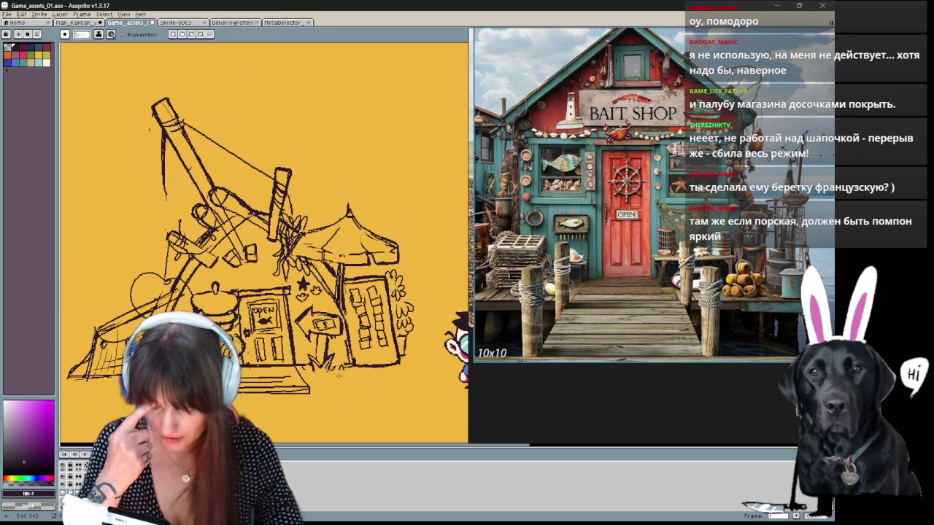
pyautogui.press('b')
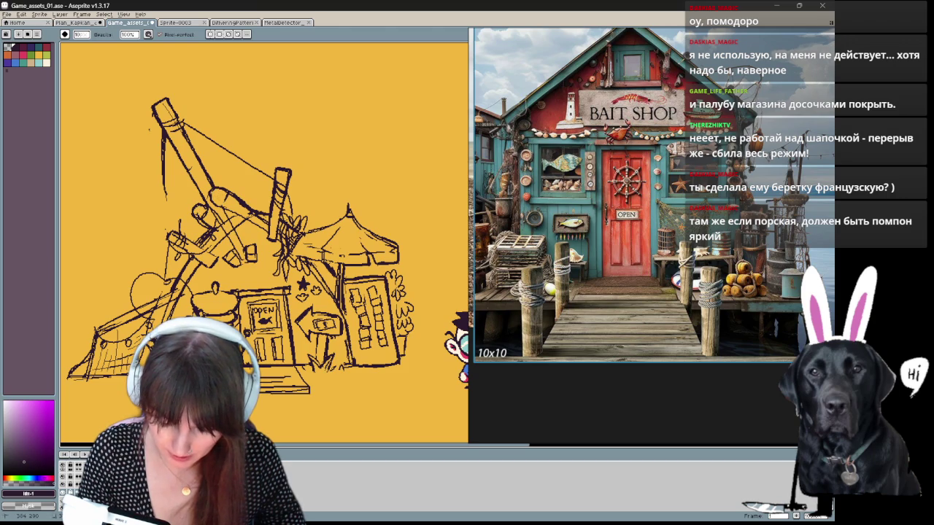
pyautogui.press('b')
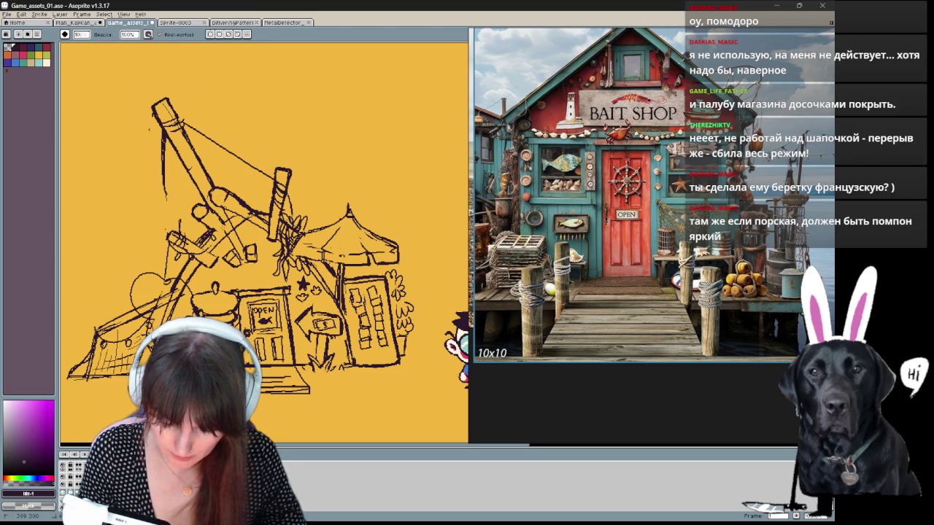
pyautogui.press('b')
pyautogui.moveTo(225, 207)
pyautogui.mouseDown()
pyautogui.moveTo(241, 245)
pyautogui.moveTo(217, 218)
pyautogui.moveTo(244, 246)
pyautogui.mouseUp()
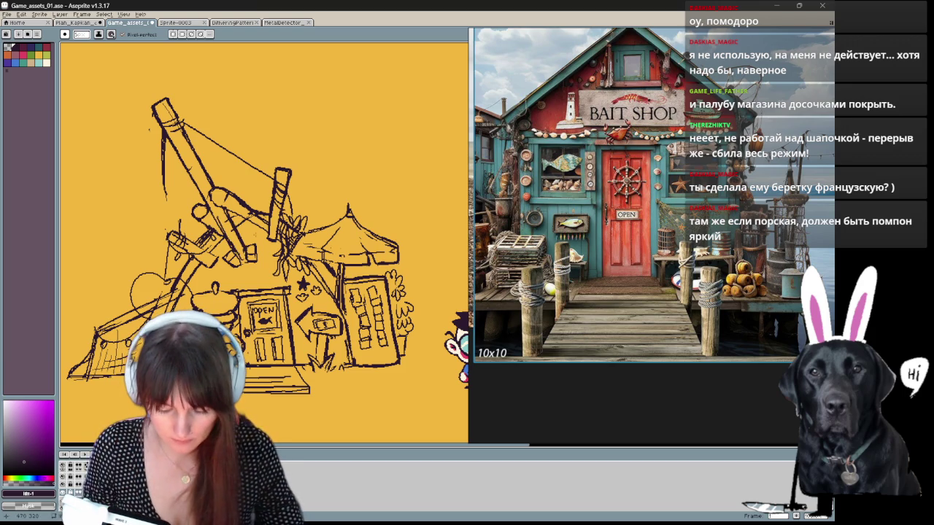
pyautogui.hscroll(2, 262, 248)
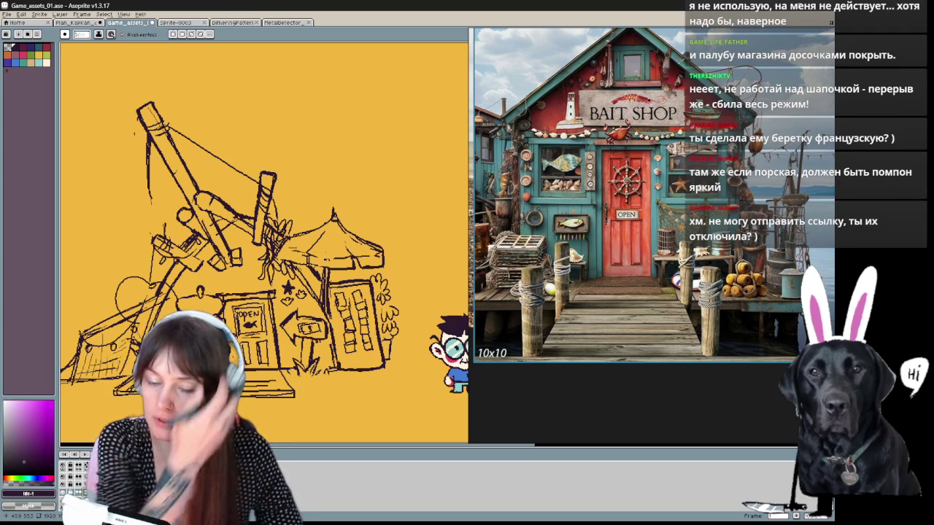
pyautogui.moveTo(134, 133); pyautogui.dragTo(148, 129)
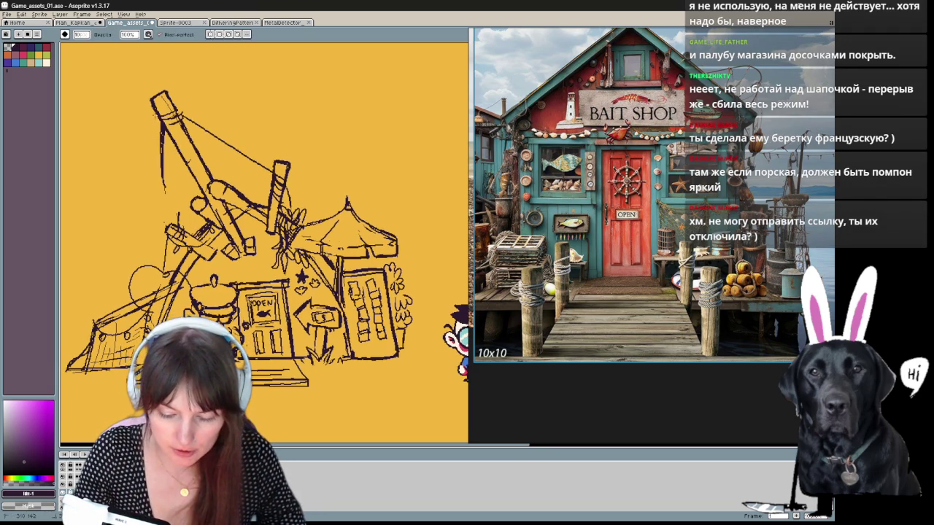